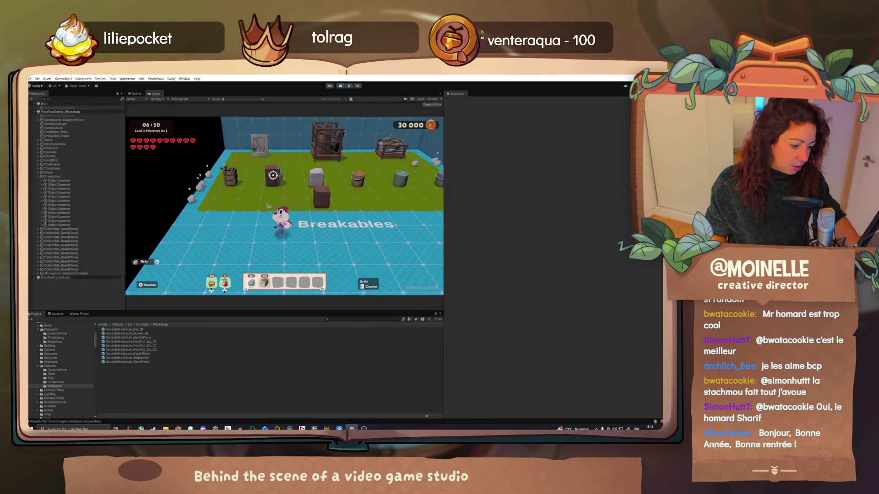
- Replay the Breakables gameplay clip from the beginning
click(31, 414)
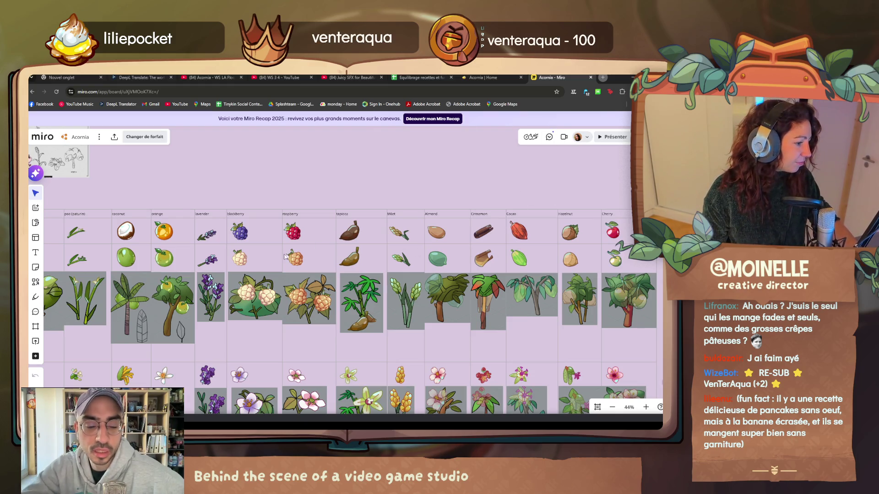
scroll(501, 227, left, 5)
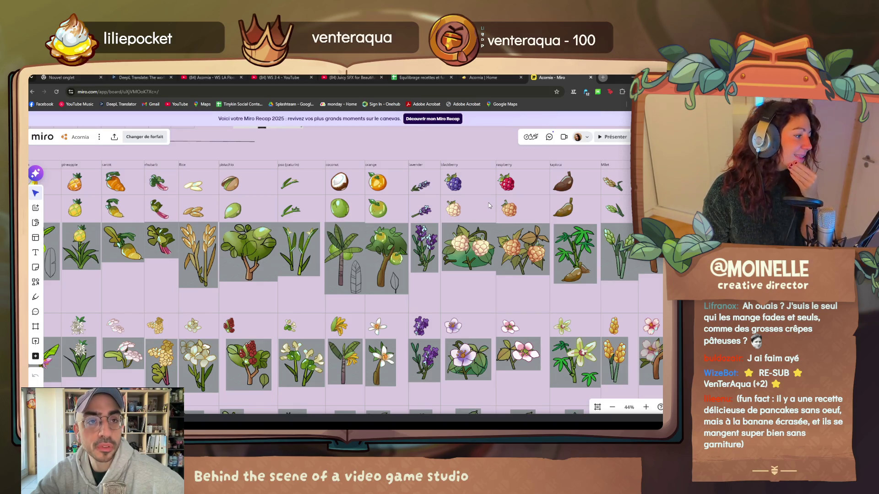
scroll(488, 203, down, 3)
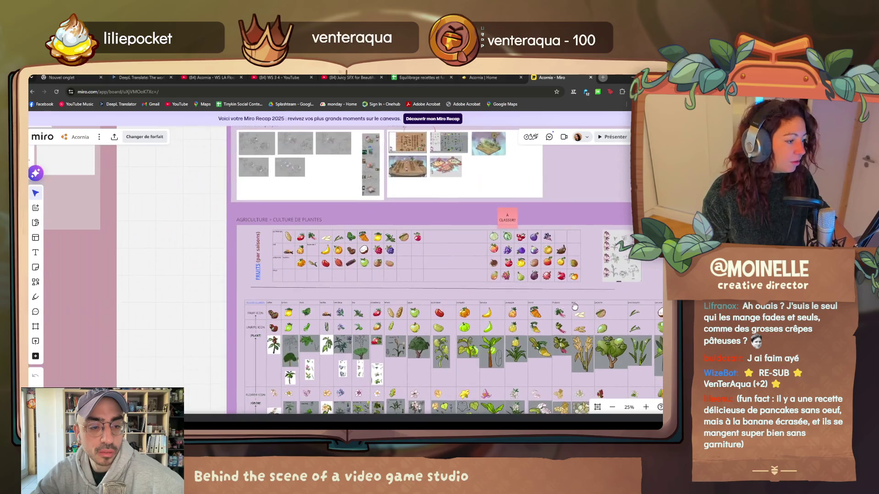
scroll(351, 260, up, 3)
scroll(464, 225, up, 2)
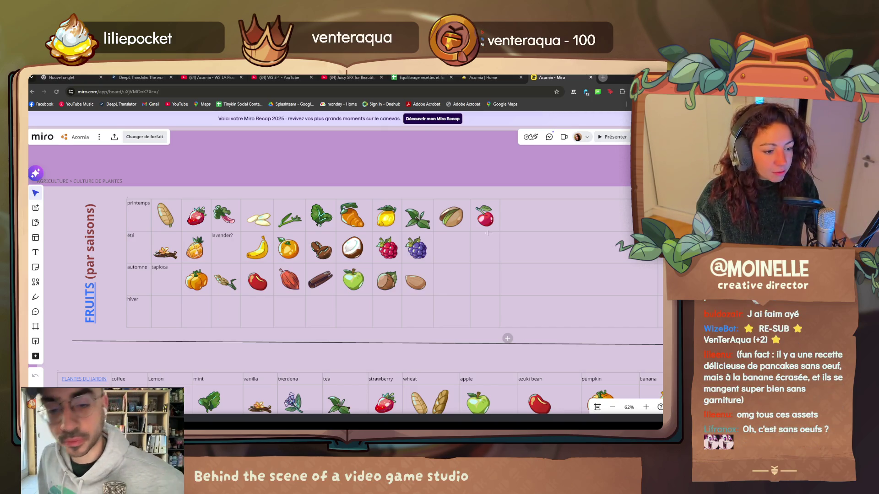
scroll(279, 253, up, 3)
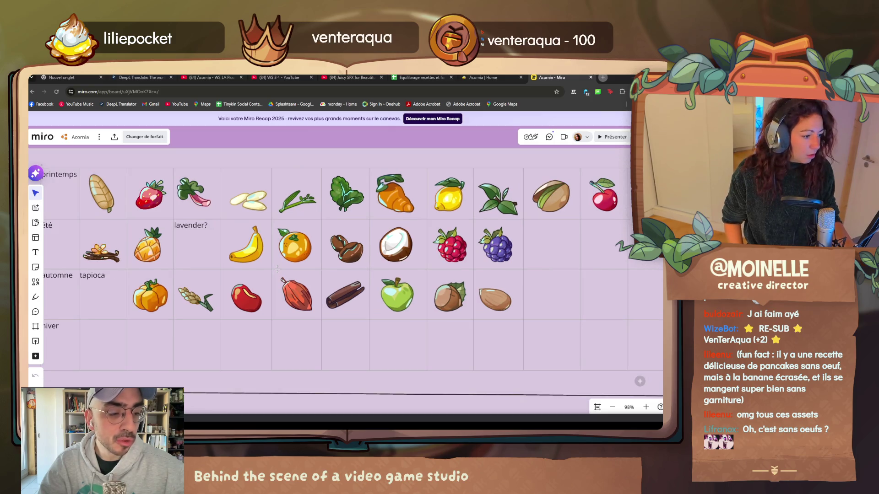
scroll(299, 293, up, 1)
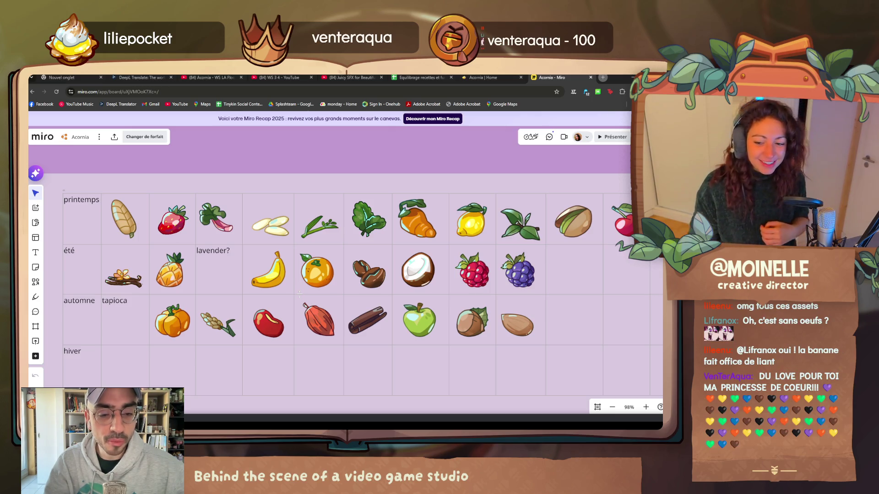
scroll(299, 293, up, 2)
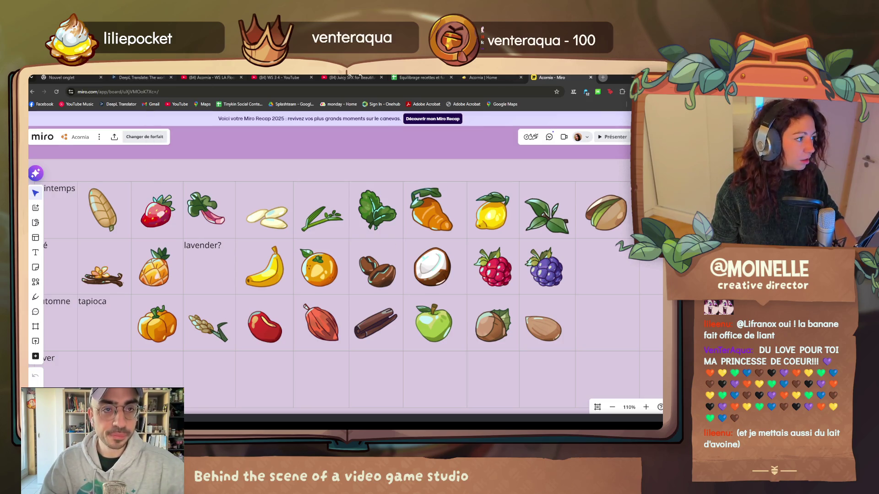
- Switch to the Equilibrage recettes sheet and review the Pancakes and Apple crumble rows
click(420, 77)
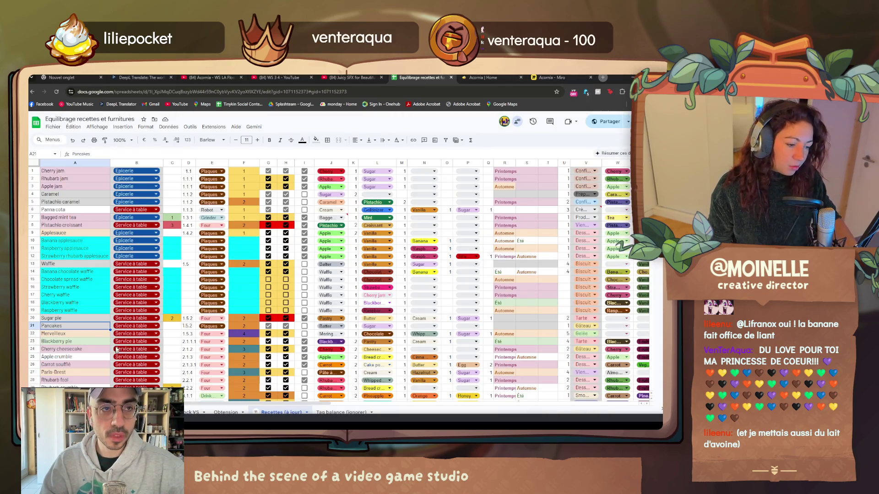
scroll(99, 343, down, 2)
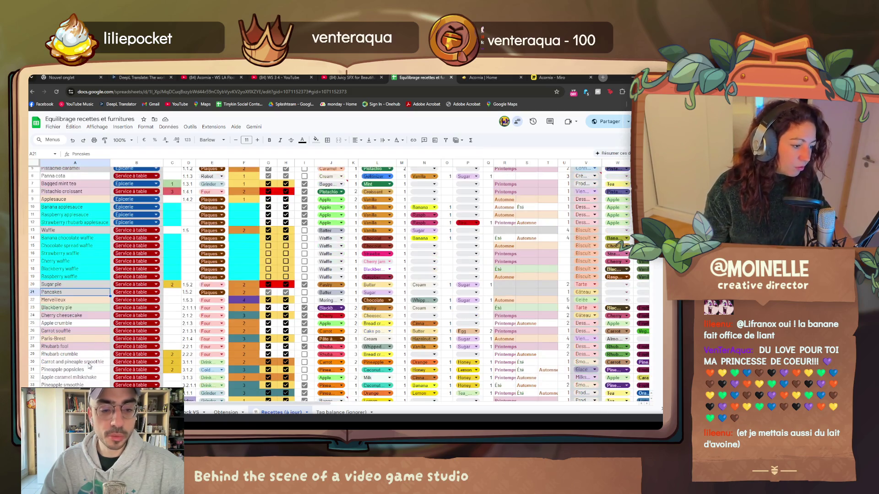
click(32, 292)
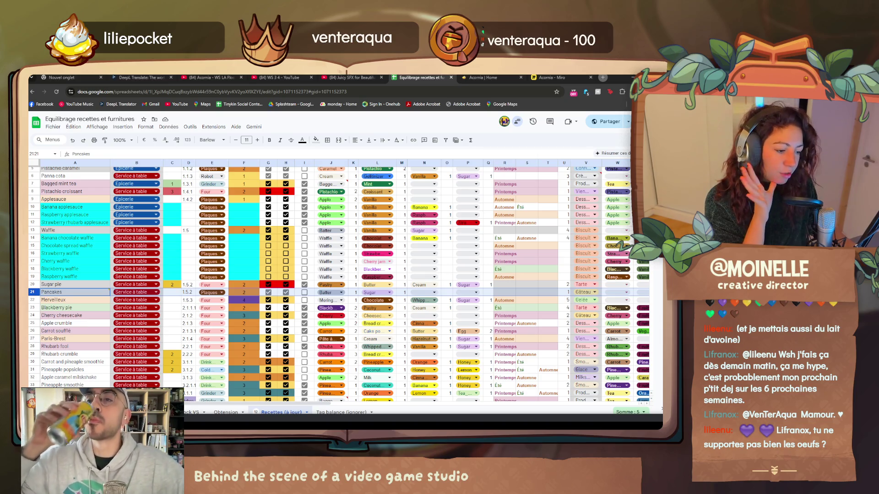
click(33, 323)
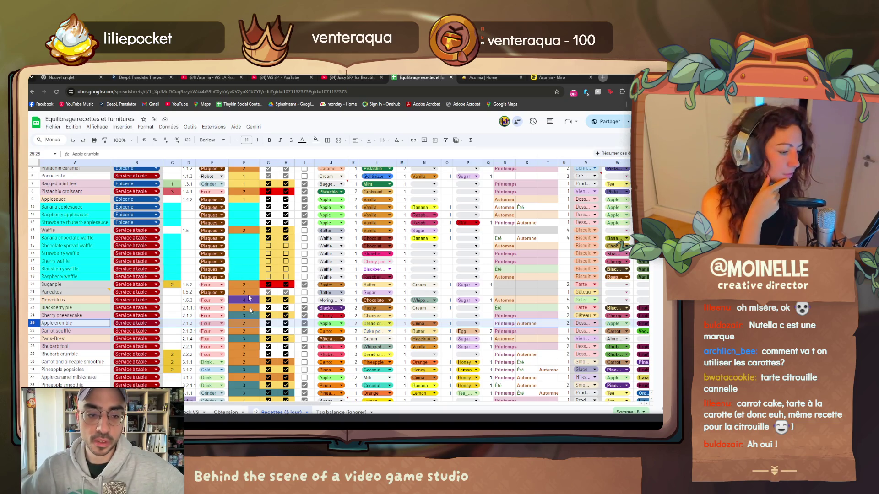
scroll(90, 357, down, 2)
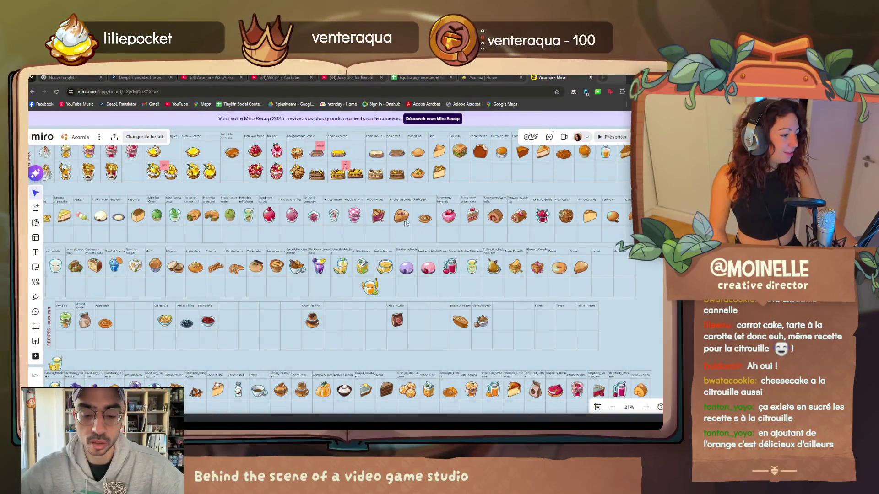
scroll(405, 220, up, 1)
scroll(361, 223, down, 3)
drag(410, 220, 372, 259)
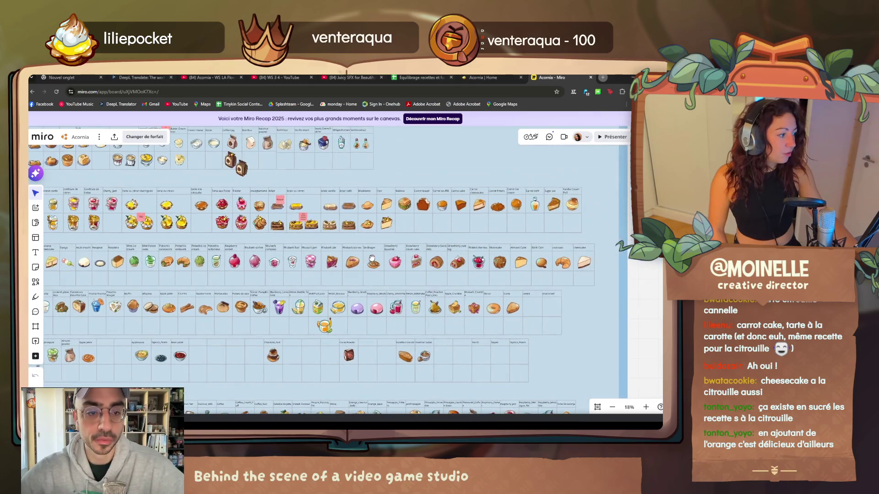
scroll(490, 193, up, 3)
scroll(490, 193, up, 2)
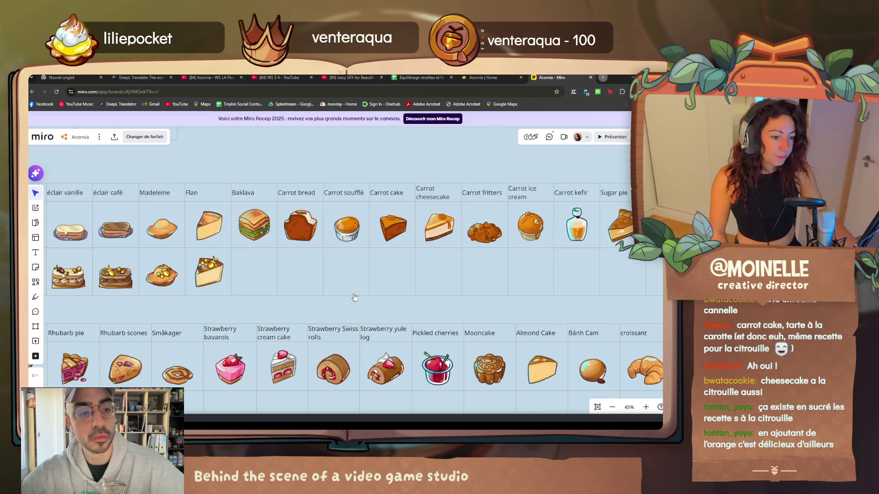
scroll(364, 312, down, 1)
scroll(371, 316, down, 3)
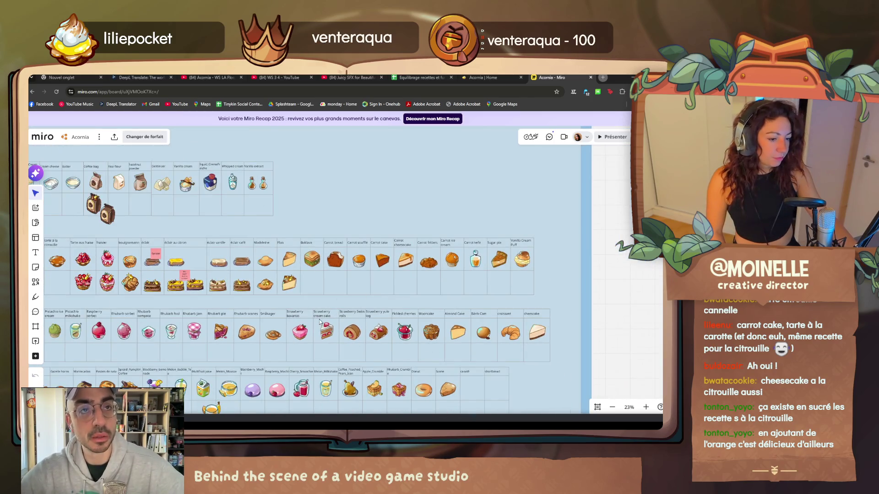
mouse_move(362, 282)
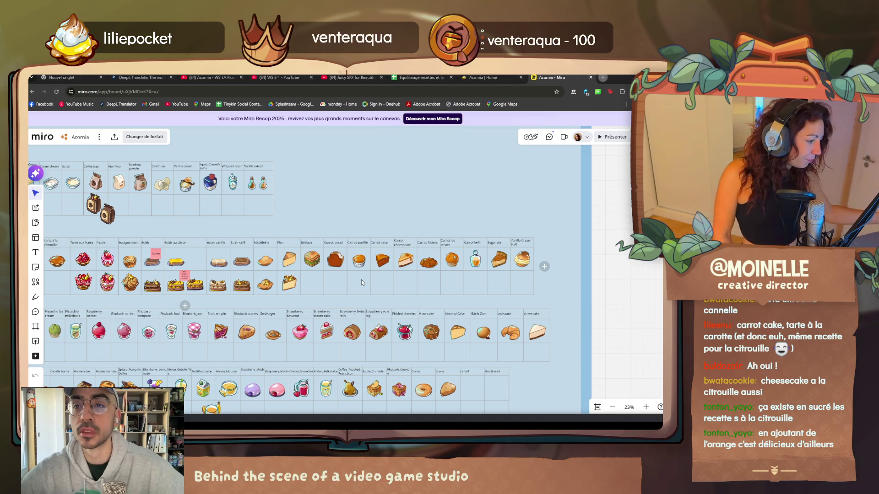
scroll(361, 280, down, 3)
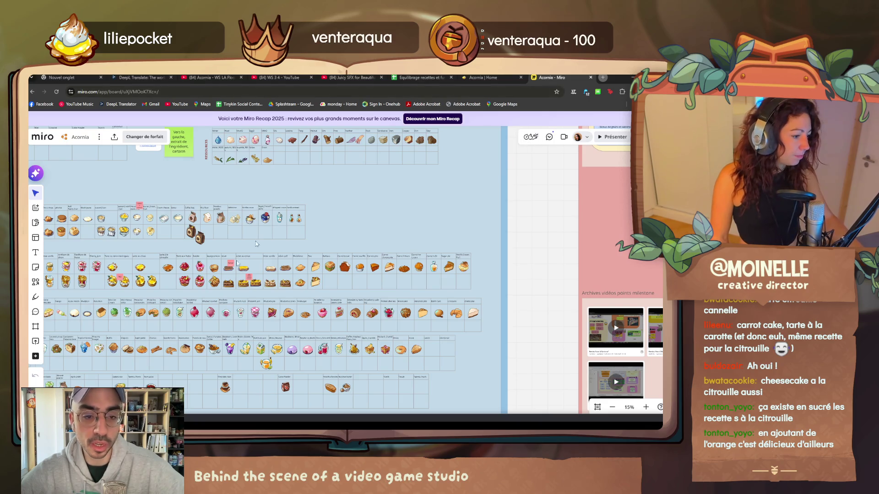
scroll(257, 243, up, 3)
scroll(368, 241, up, 2)
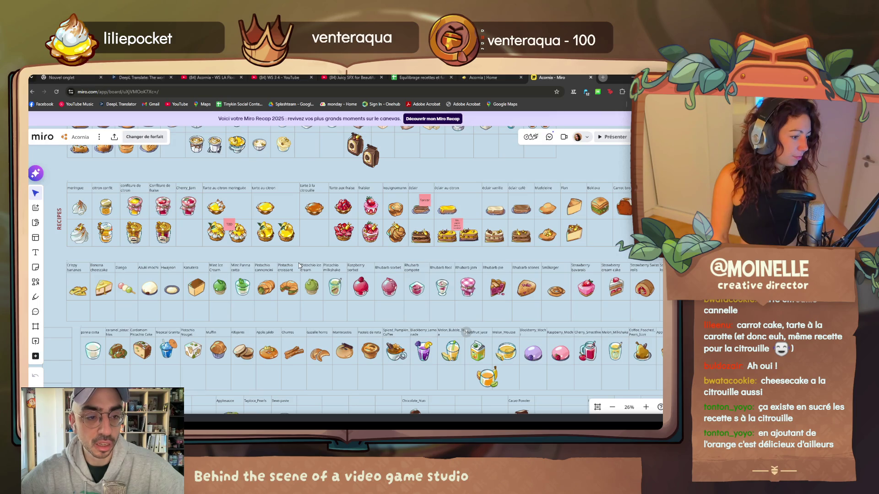
- Return to the recipe sheet's dessert rows and start a fresh browser tab for searching
click(430, 77)
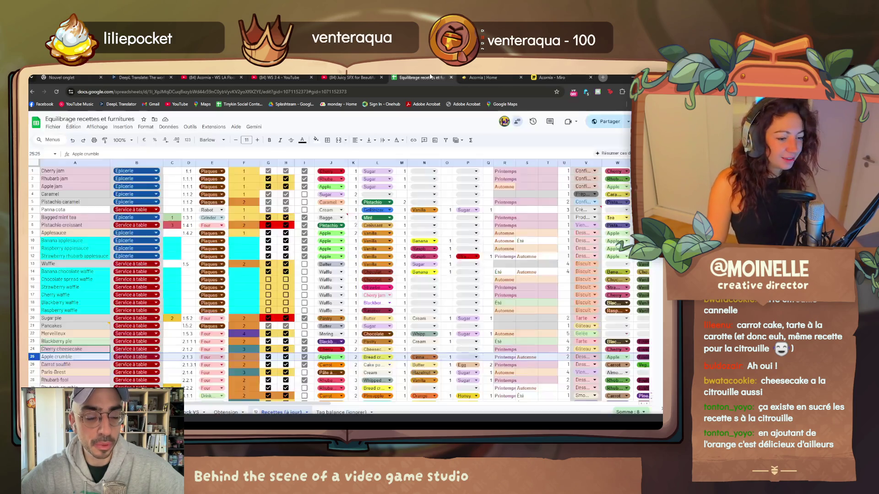
scroll(258, 307, down, 3)
scroll(257, 307, down, 3)
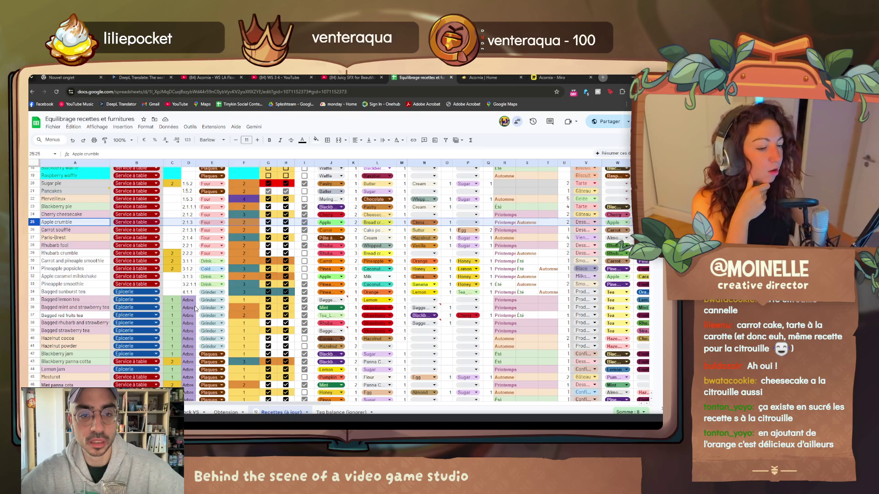
click(602, 78)
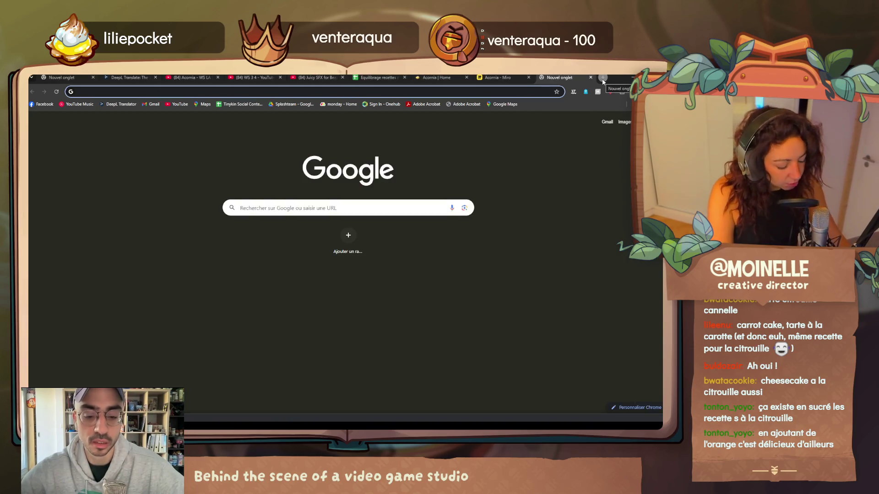
text(pudding)
- Search Google for pudding, then refine to 'pudding chocolat menthe'
key(Return)
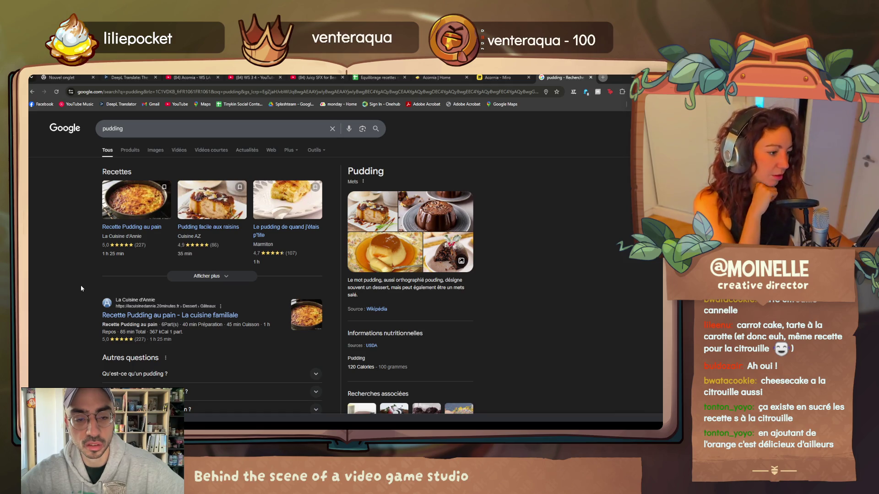
scroll(79, 283, down, 3)
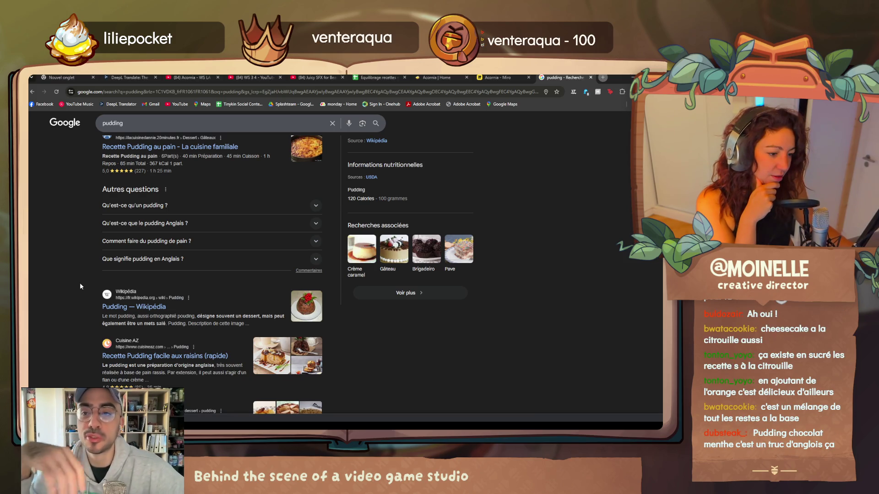
click(174, 122)
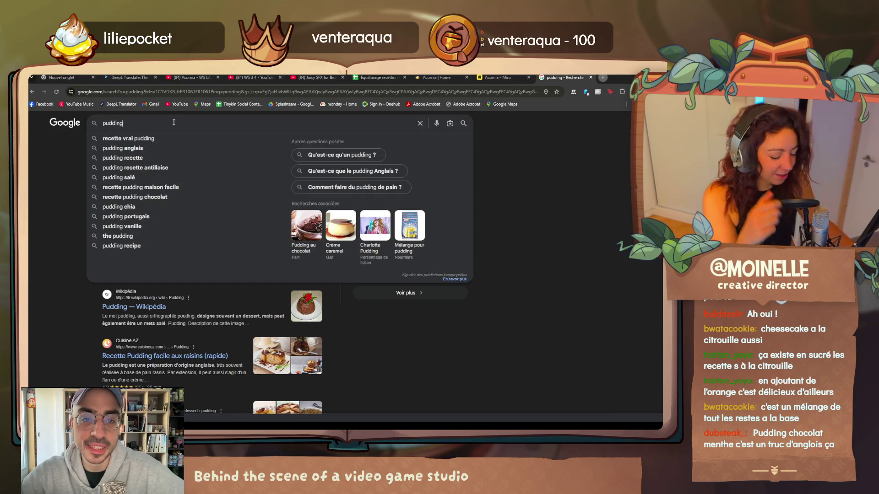
text( chocolat menthe)
key(Return)
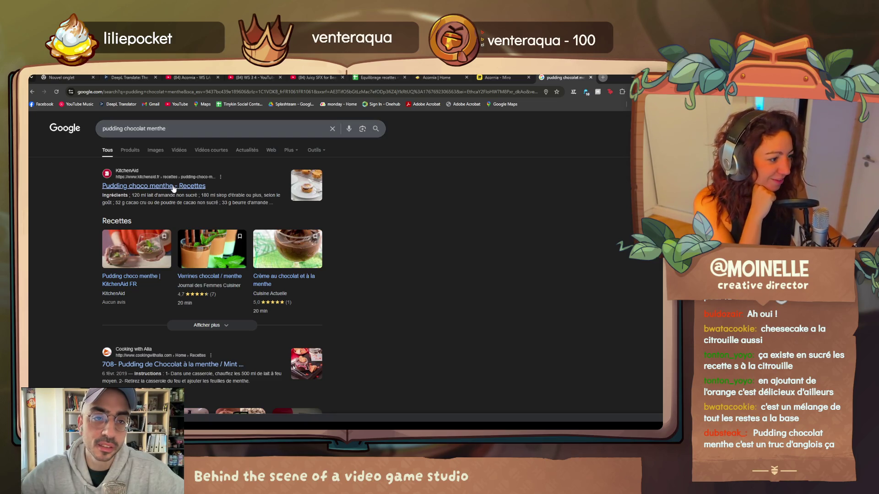
scroll(202, 282, down, 2)
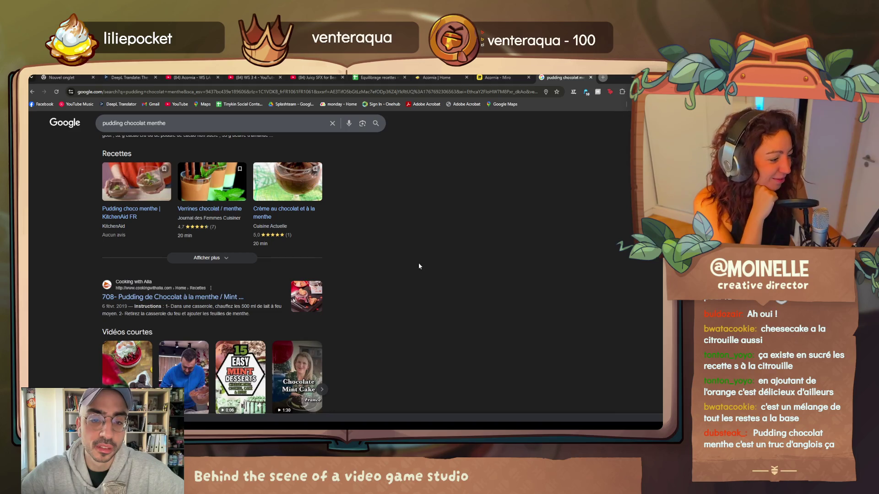
scroll(419, 266, down, 3)
scroll(418, 266, down, 3)
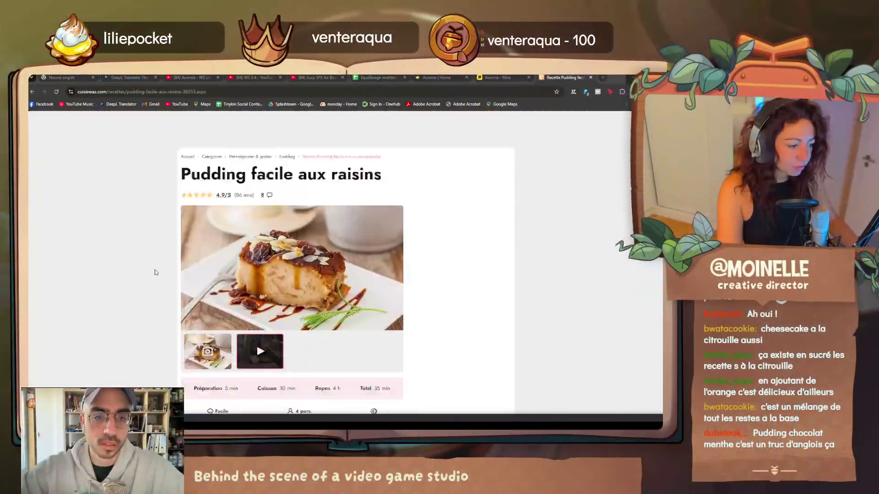
scroll(155, 273, down, 2)
scroll(154, 272, down, 2)
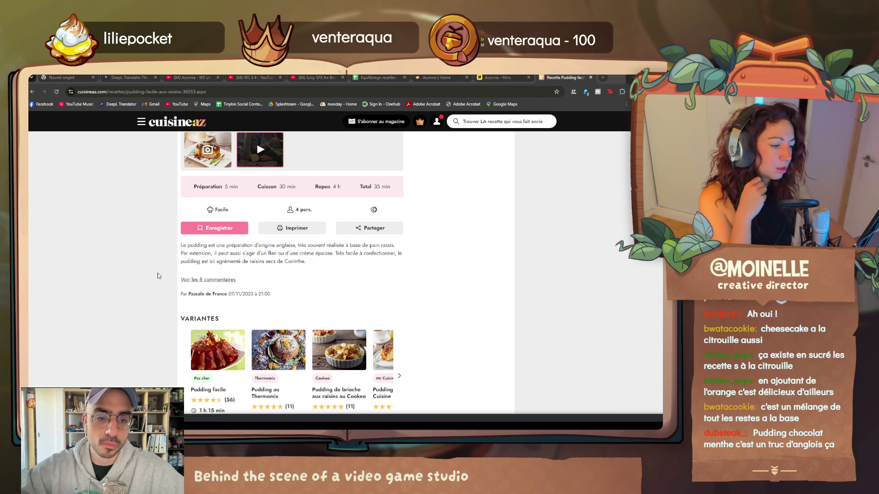
scroll(121, 311, down, 3)
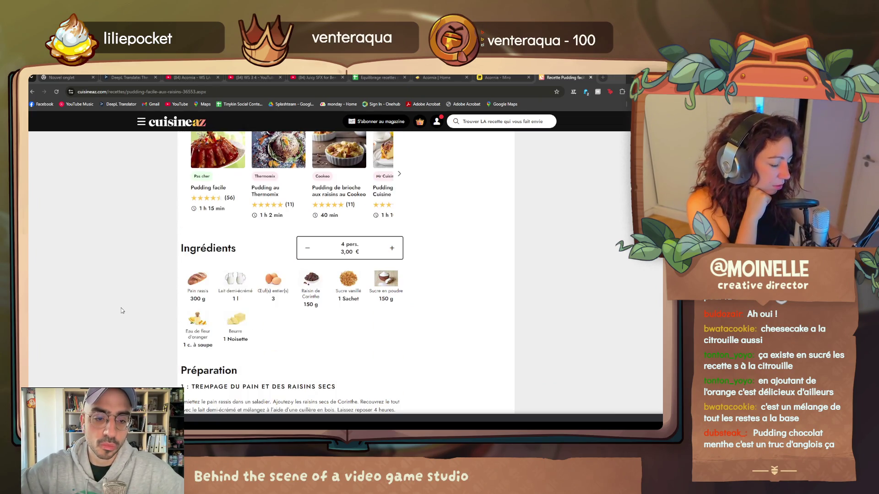
- Compare the Cuisine AZ and Pudding au pain ingredient lists, then return to the recipe sheet
click(32, 91)
scroll(310, 285, down, 2)
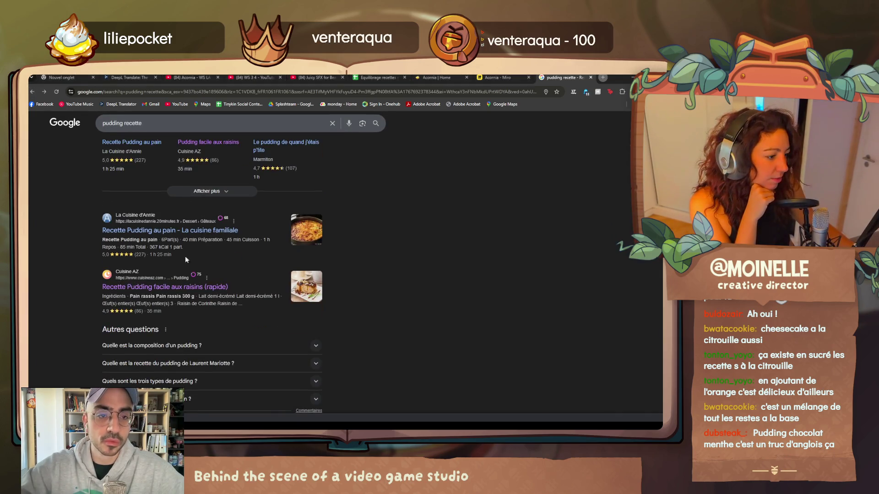
click(174, 231)
scroll(175, 248, down, 5)
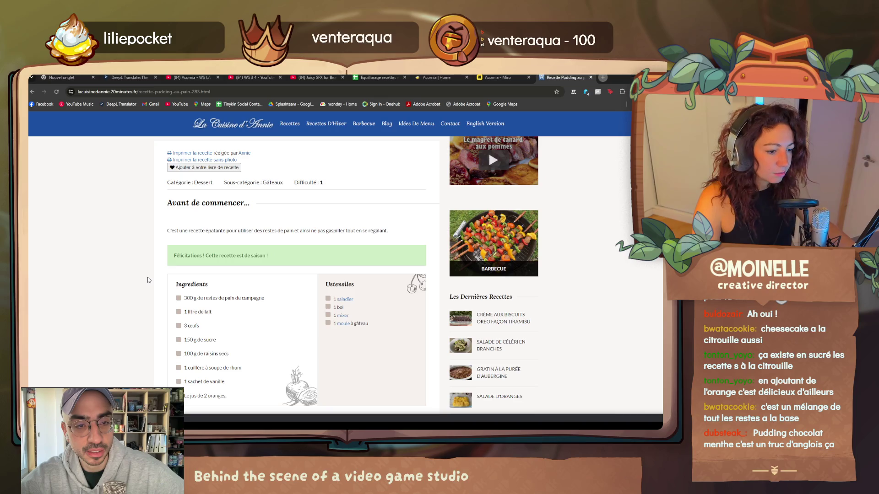
key(ctrl+6)
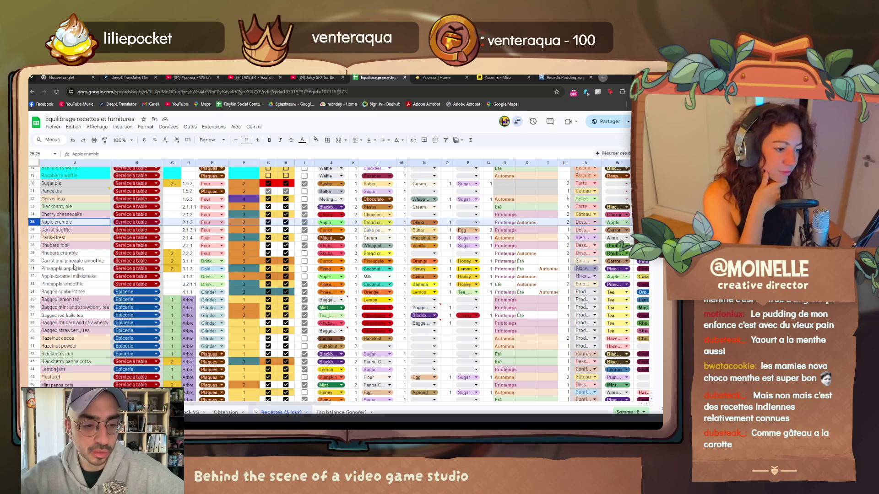
- Step through recipe rows from Pineapple popsicles past Pudding and Cannoli to Angel Cake
click(35, 269)
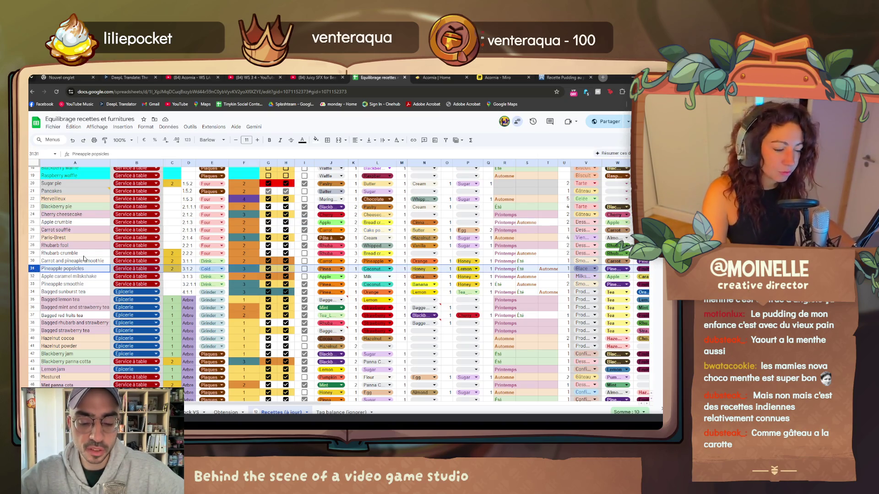
scroll(73, 307, down, 3)
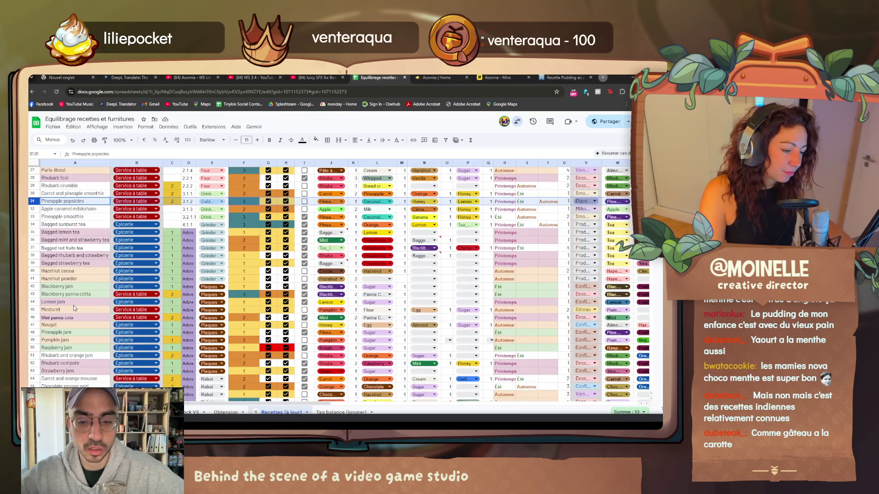
scroll(74, 306, down, 2)
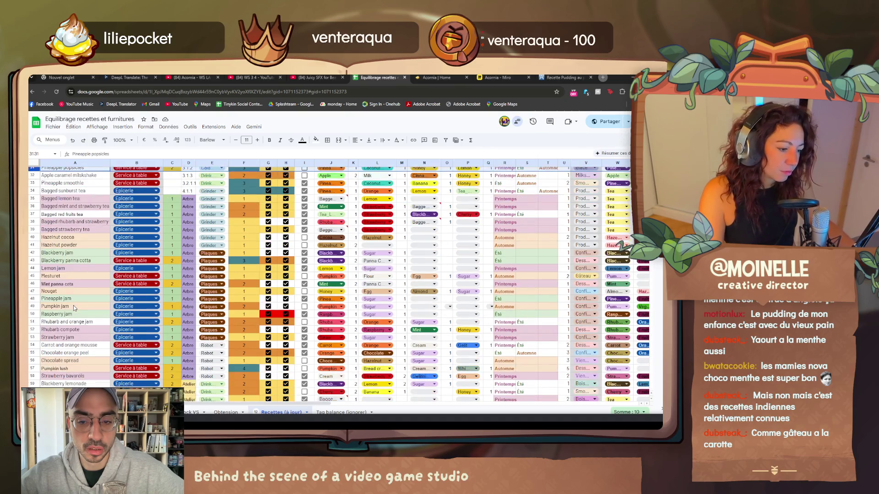
scroll(74, 306, down, 2)
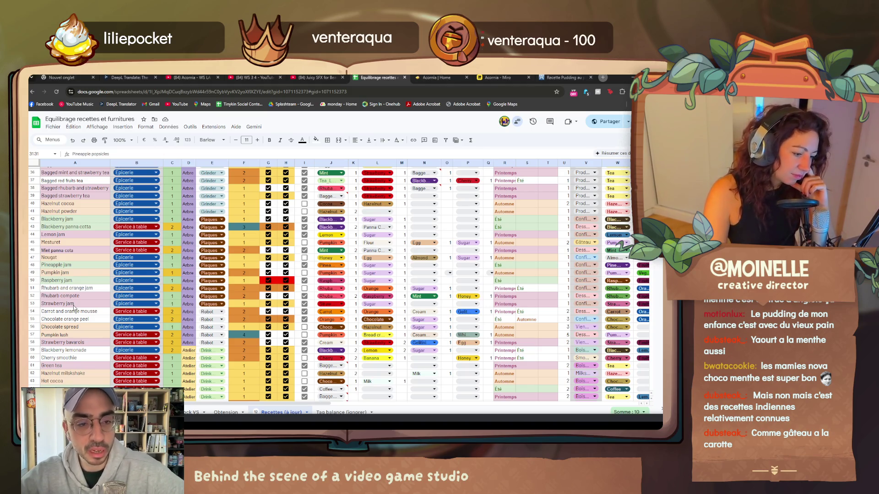
scroll(71, 305, up, 10)
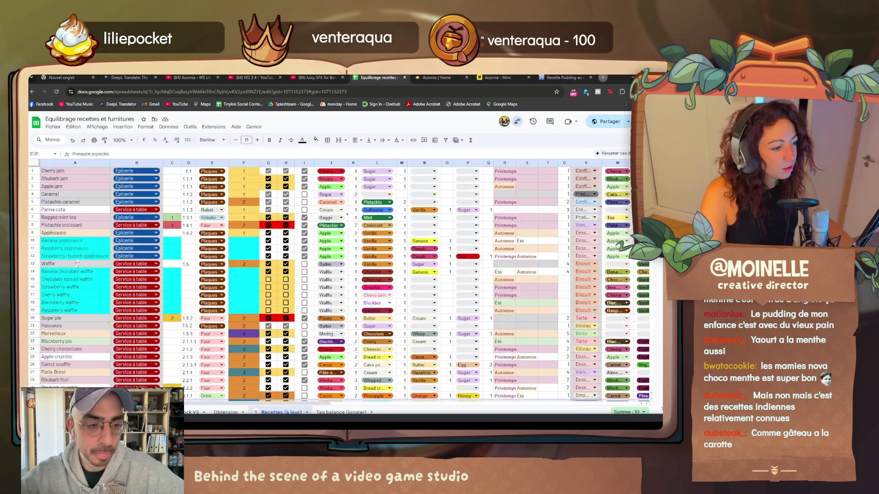
scroll(78, 256, down, 13)
scroll(78, 255, down, 13)
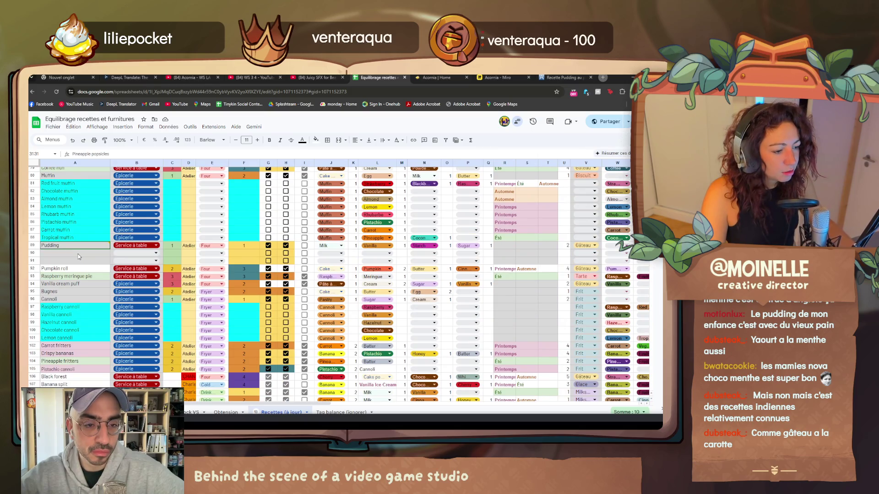
scroll(78, 255, down, 2)
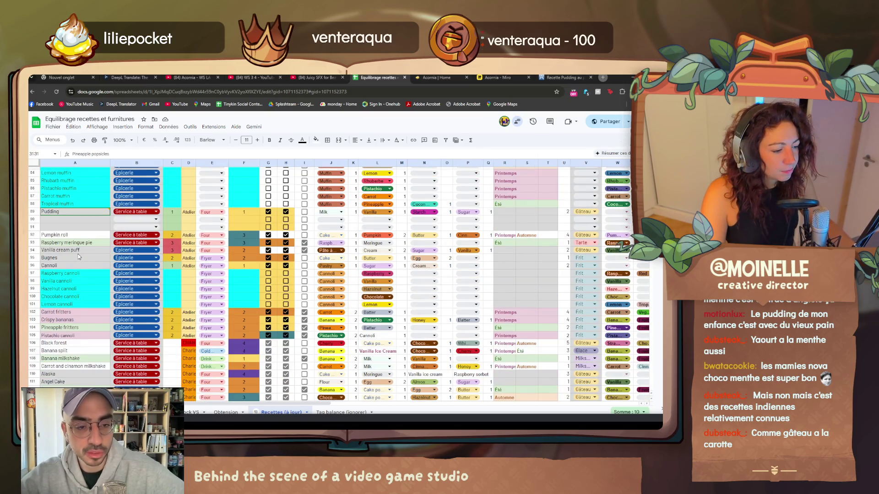
click(86, 227)
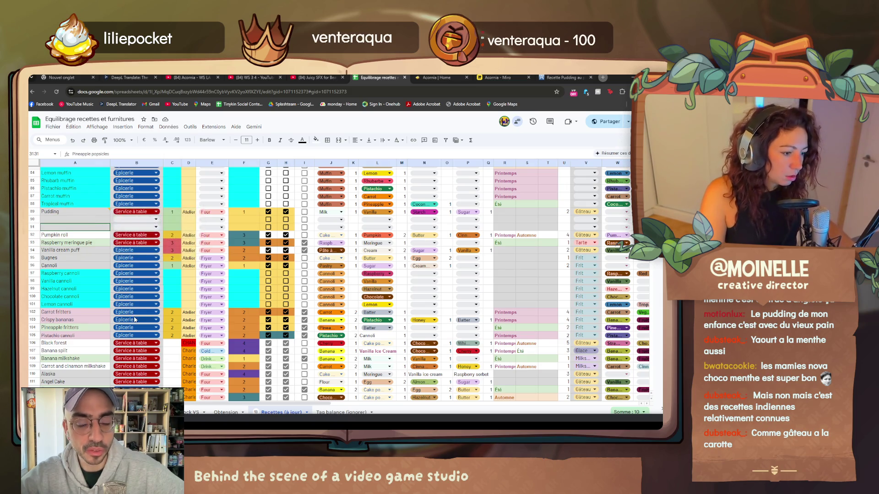
scroll(108, 308, down, 2)
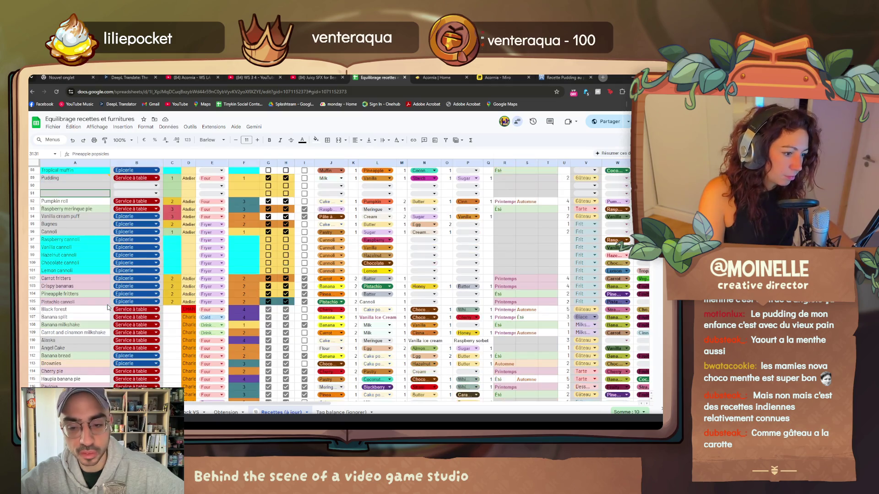
scroll(107, 307, down, 2)
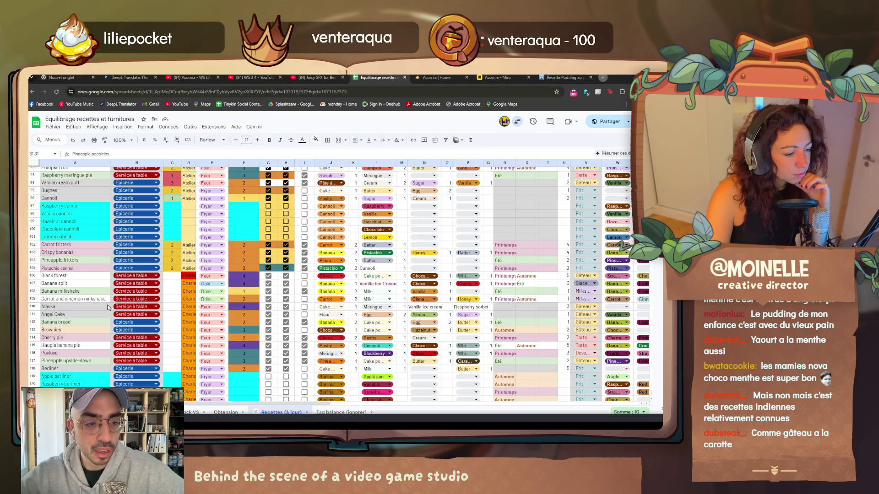
key(Down)
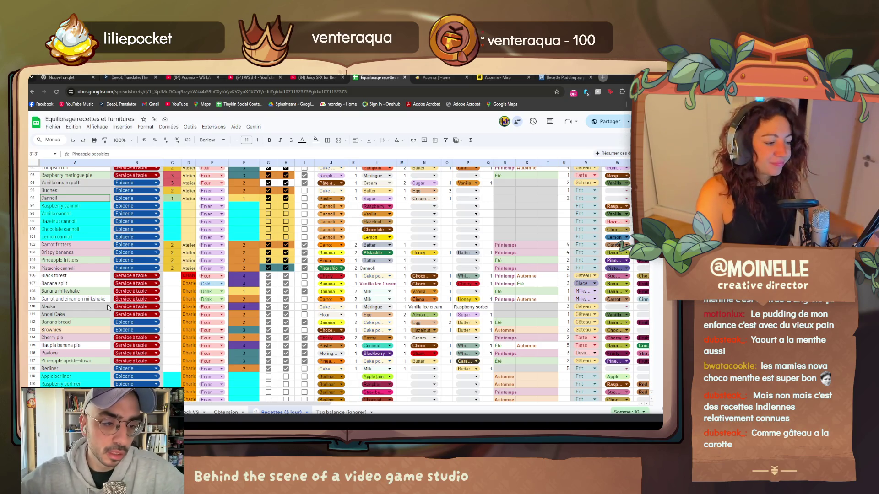
scroll(108, 307, down, 1)
click(76, 280)
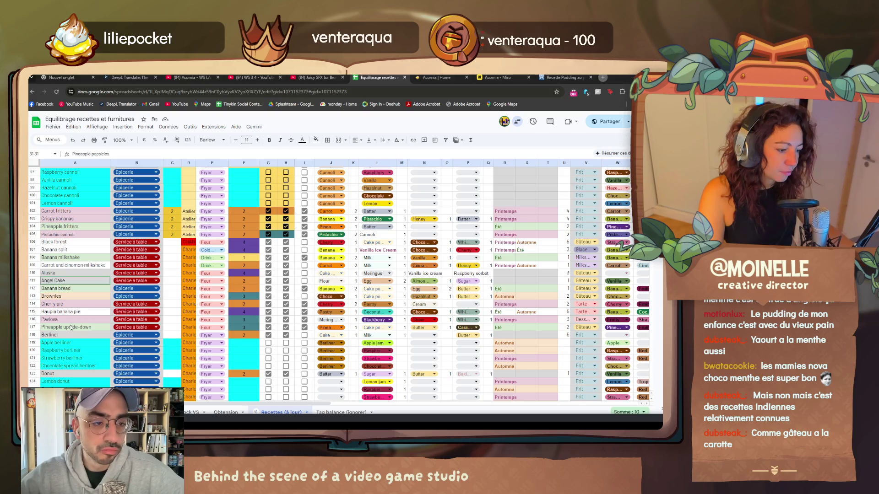
- Search Google for pavlova, review the results, then return to the recipe sheet
click(602, 78)
text(pav)
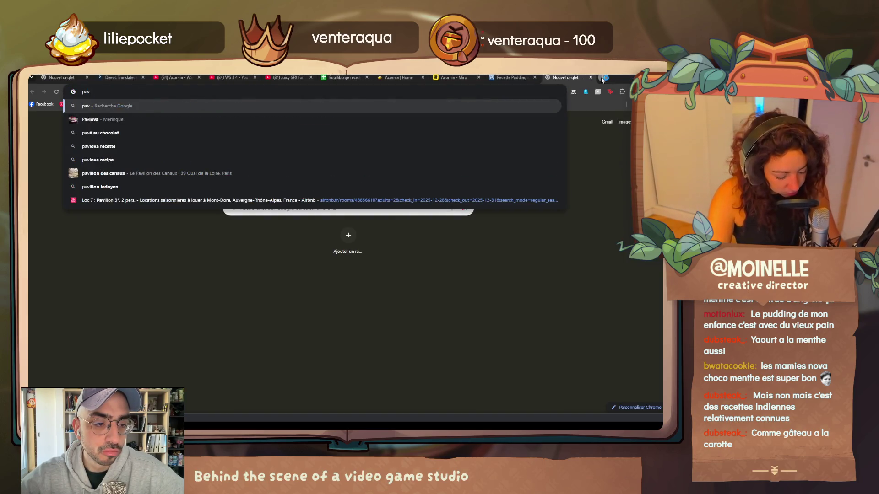
text(lova)
key(Return)
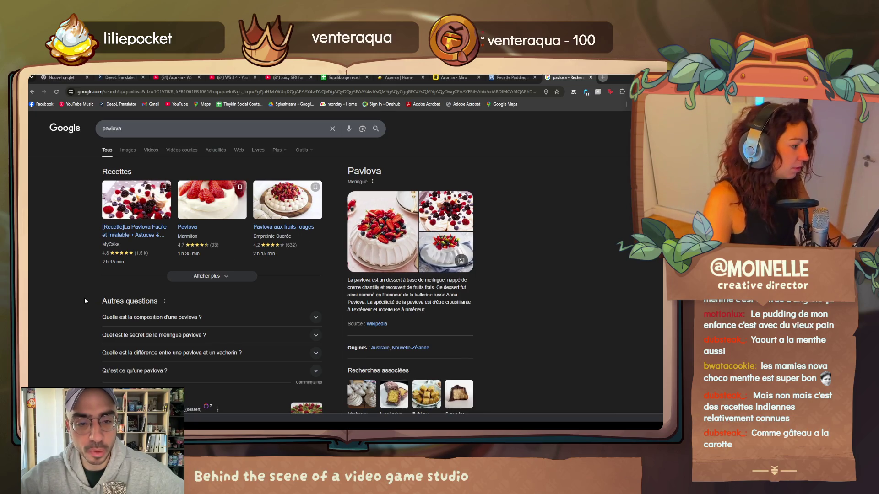
scroll(85, 300, down, 2)
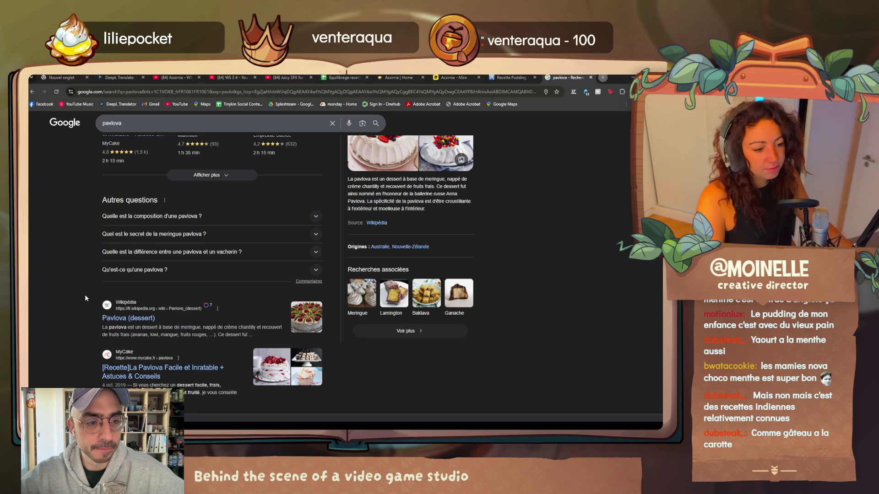
scroll(85, 297, down, 2)
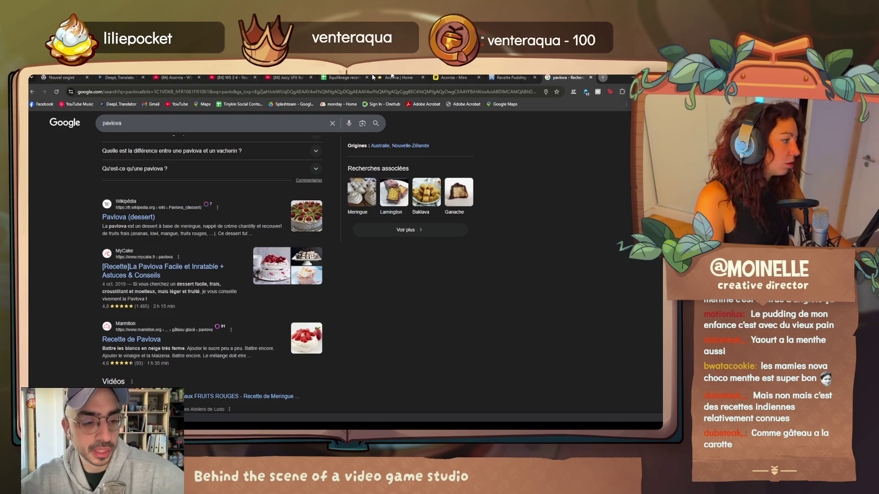
click(344, 77)
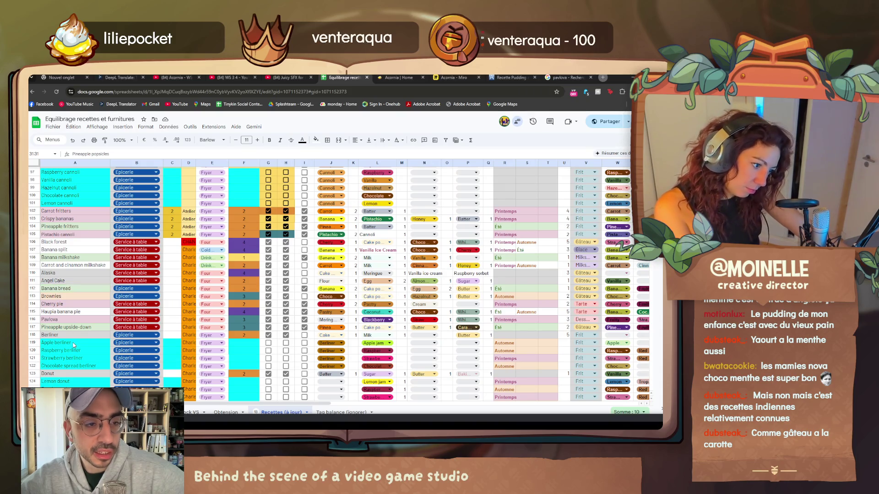
scroll(73, 345, down, 1)
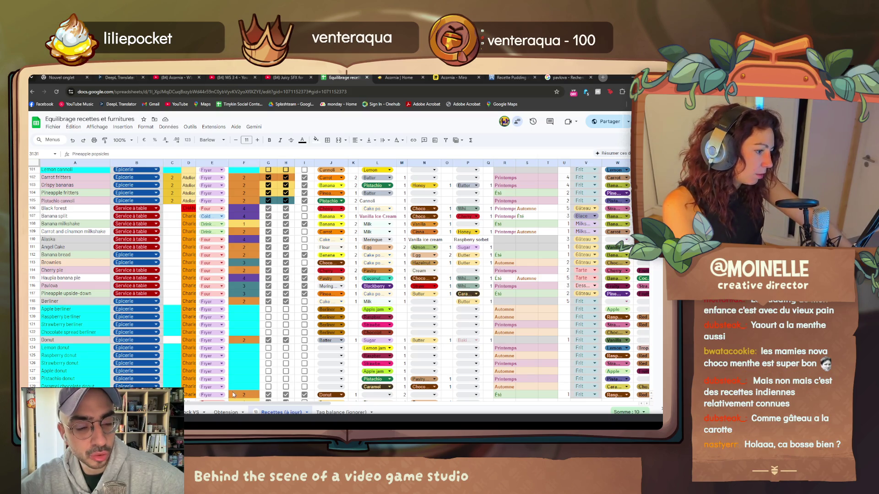
scroll(219, 396, up, 5)
scroll(205, 396, up, 5)
scroll(193, 396, up, 5)
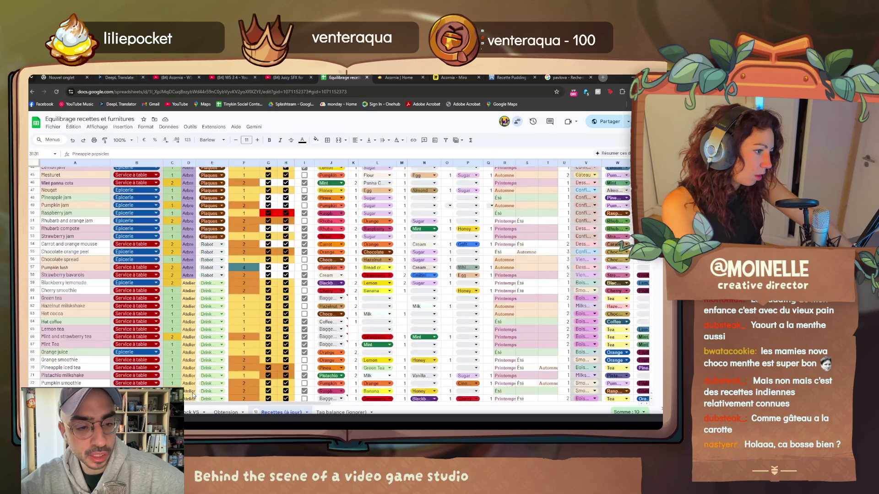
scroll(193, 395, up, 5)
scroll(193, 395, up, 5)
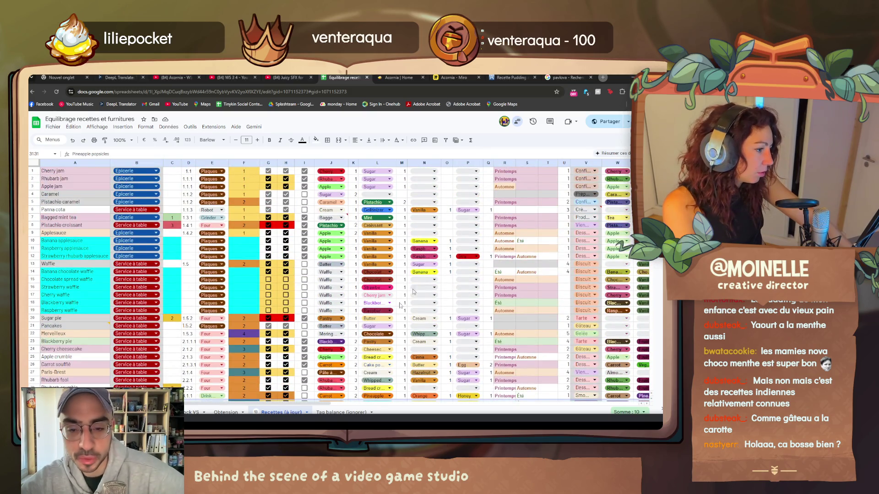
scroll(457, 233, down, 10)
scroll(426, 261, down, 10)
scroll(398, 295, down, 10)
scroll(355, 346, down, 10)
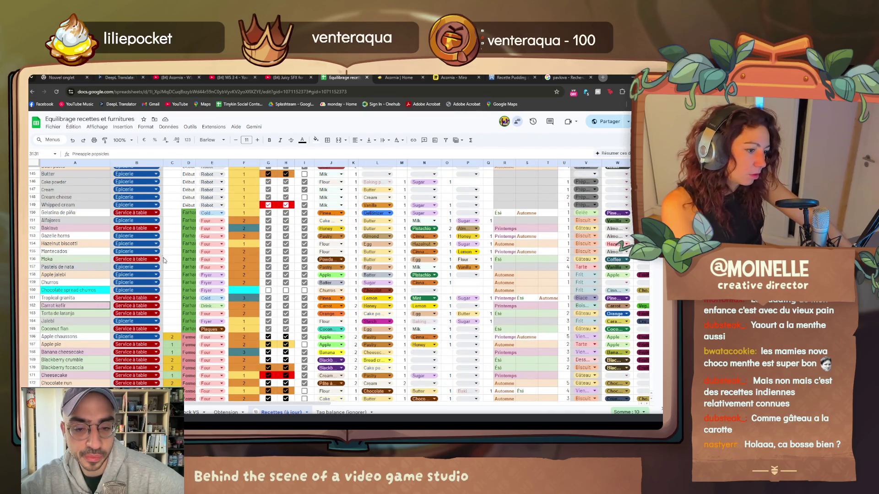
key(Down)
key(Down)
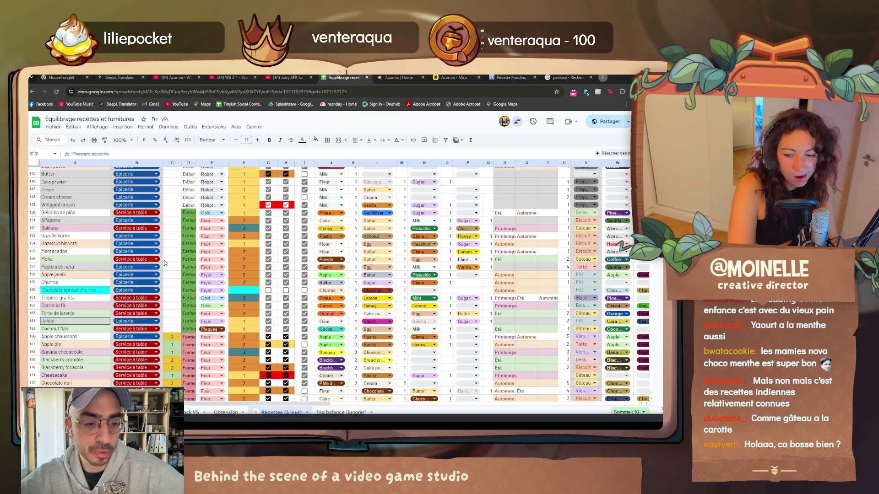
key(Down)
key(Up)
key(Up)
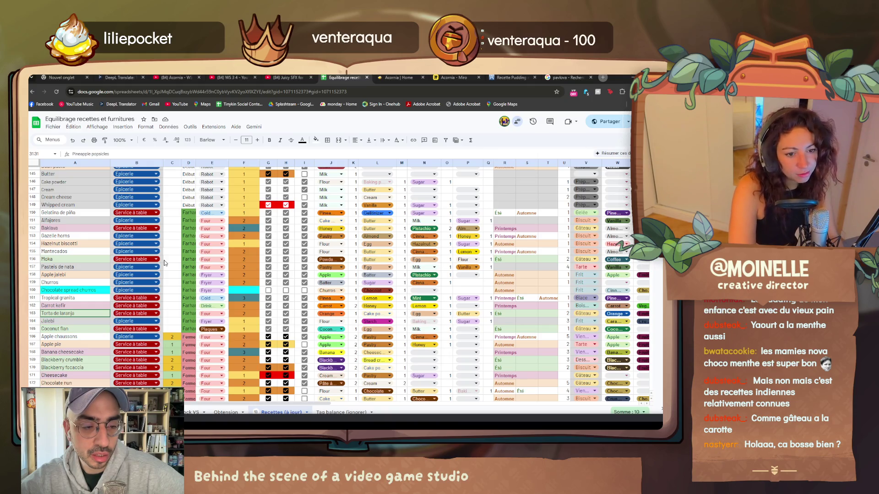
key(Up)
key(Up)
key(Up)
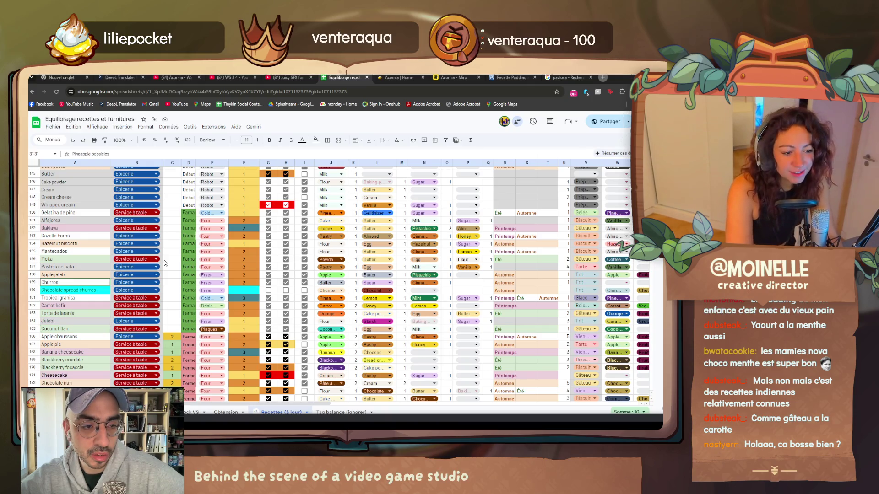
key(Up)
key(Up)
key(Up)
key(Up)
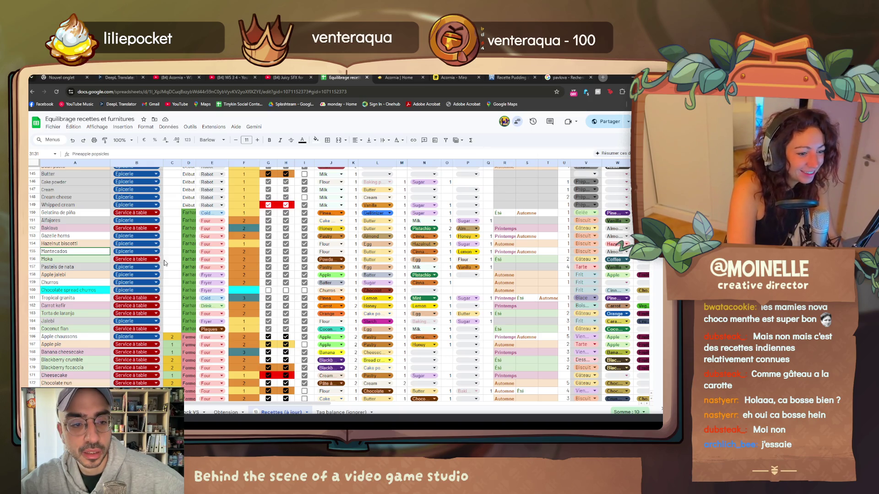
key(Up)
key(Up)
key(Up)
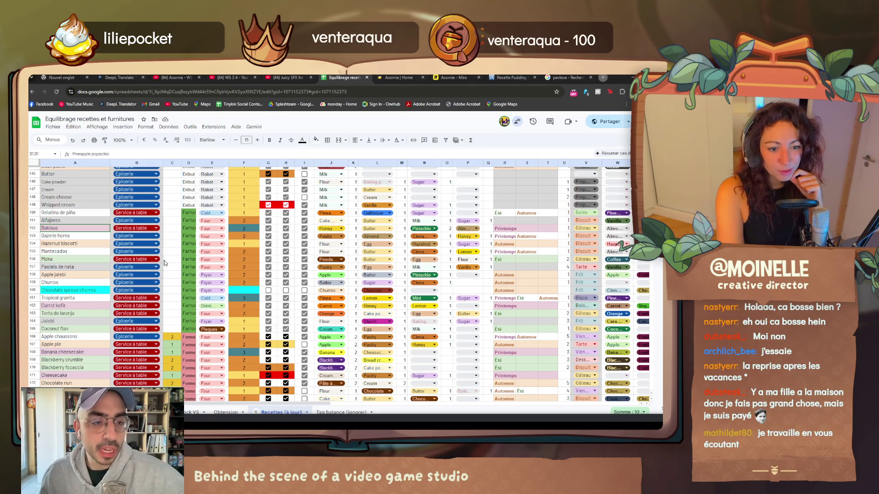
key(Up)
key(Up)
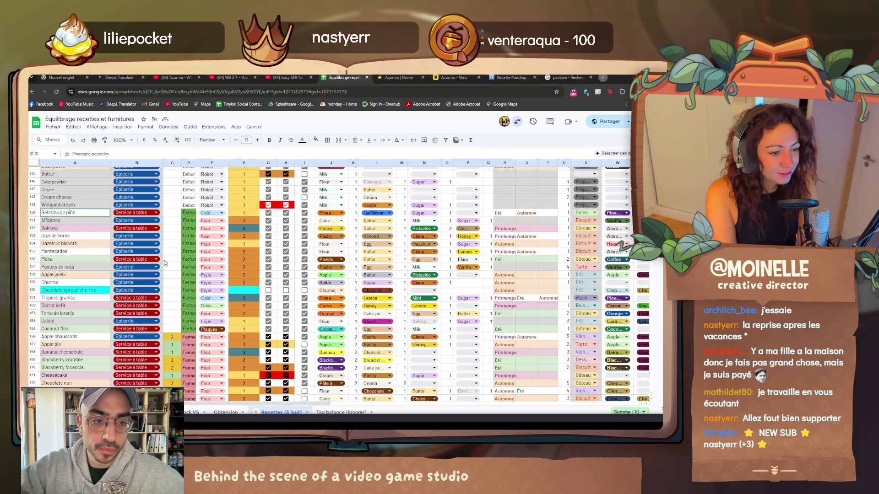
key(Down)
key(Down)
key(Down)
key(Down)
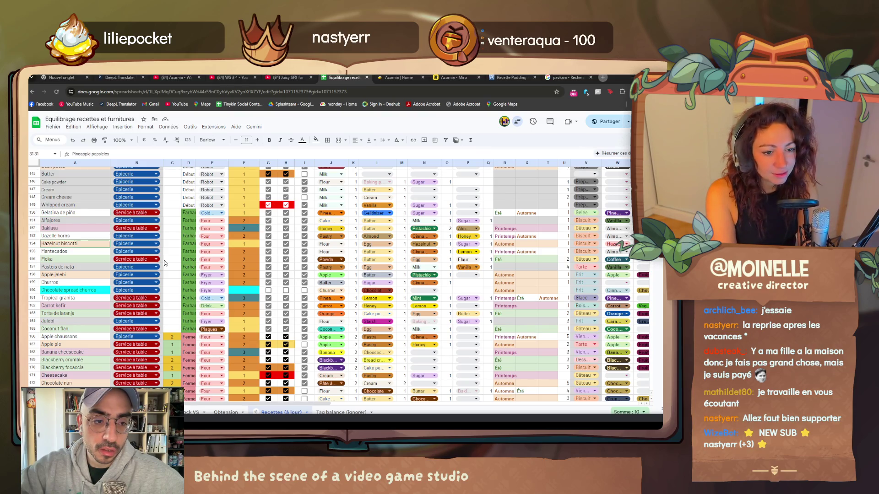
key(Down)
key(Down)
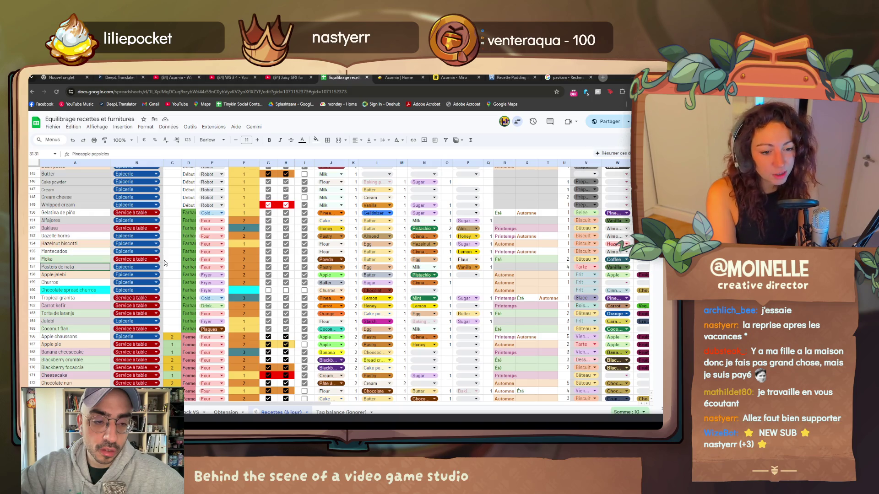
key(Down)
key(Down)
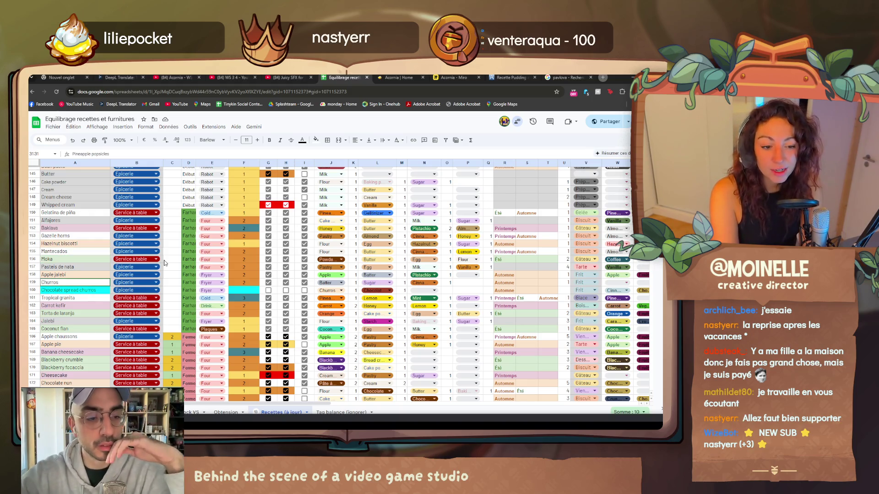
key(Down)
key(Down)
key(Down)
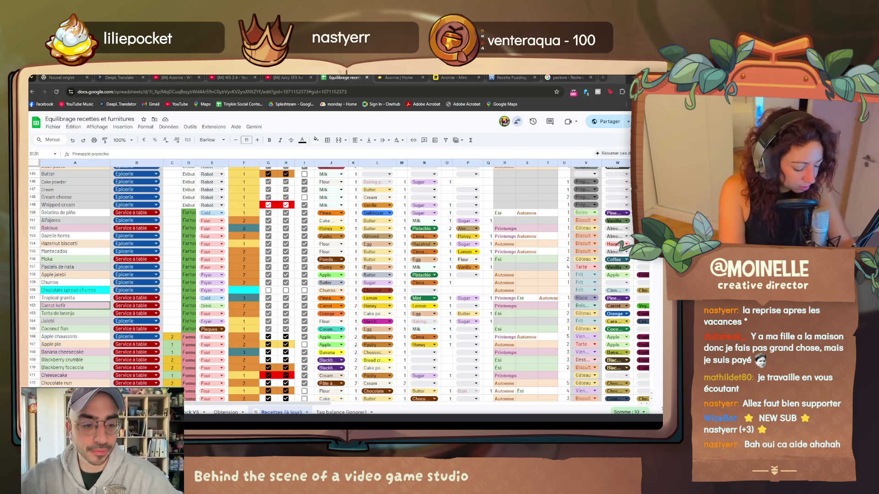
key(Down)
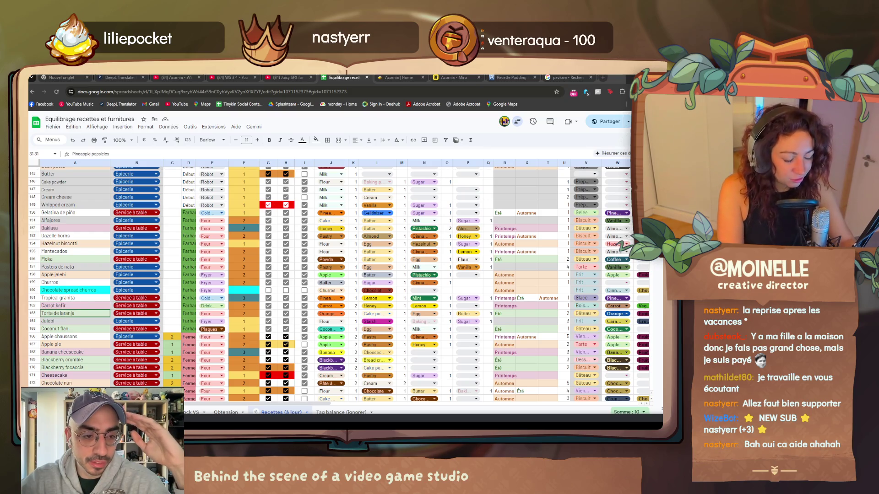
key(Down)
key(Down)
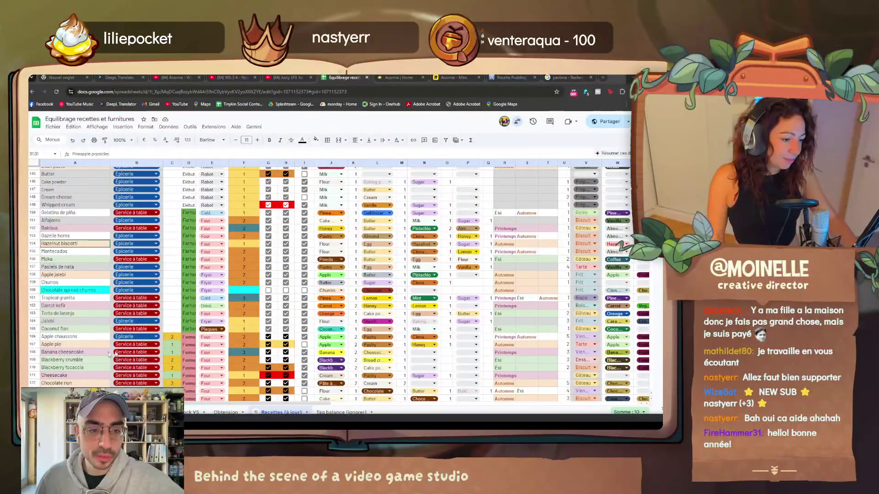
click(33, 320)
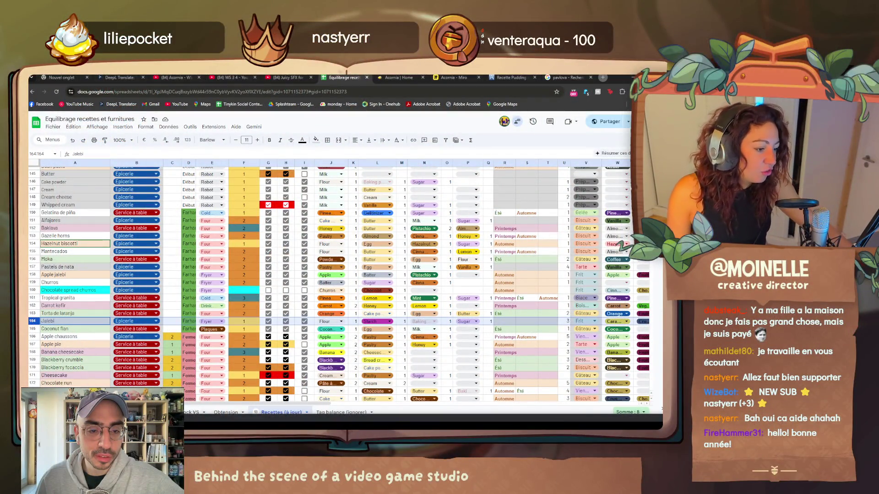
click(603, 77)
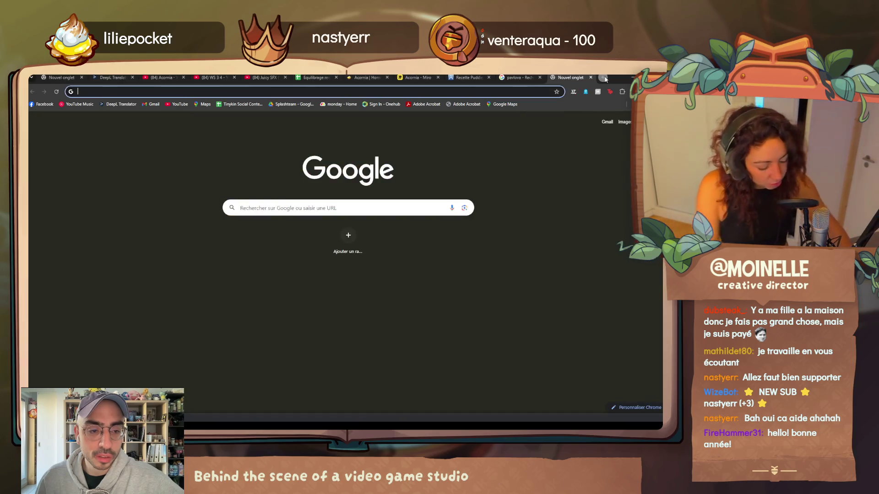
text(jalebi)
key(Return)
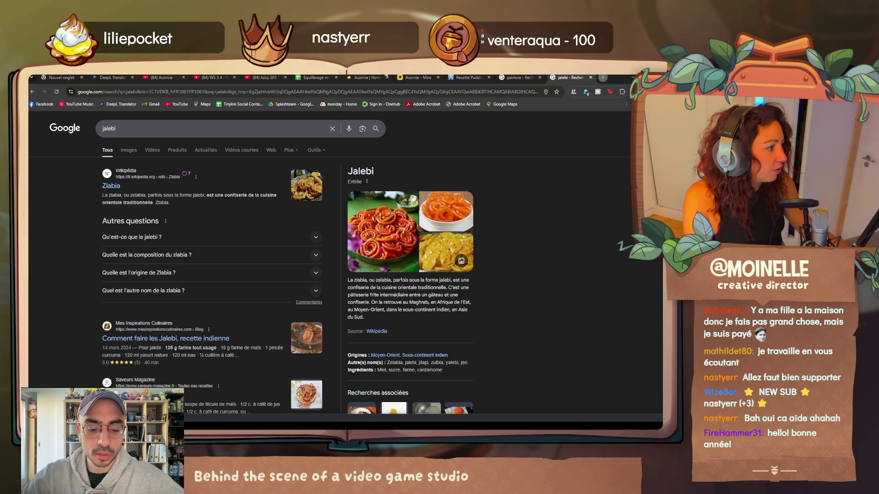
click(316, 77)
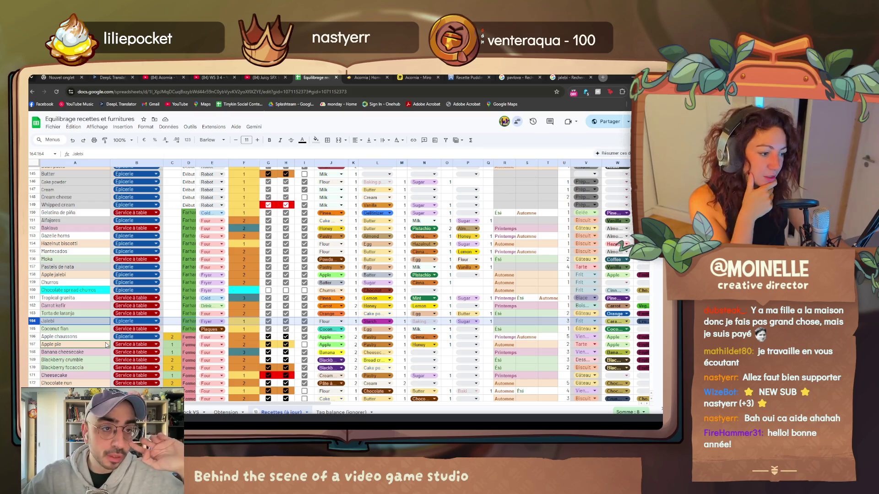
click(32, 283)
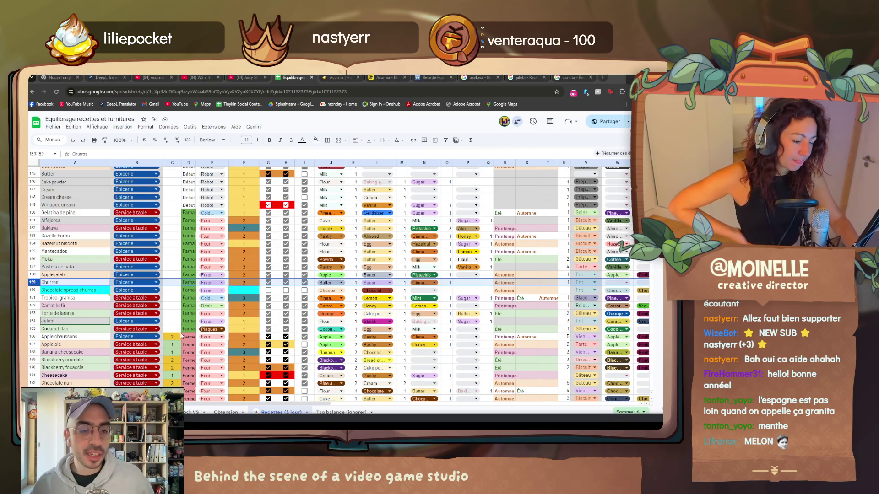
scroll(251, 335, down, 2)
scroll(180, 334, down, 2)
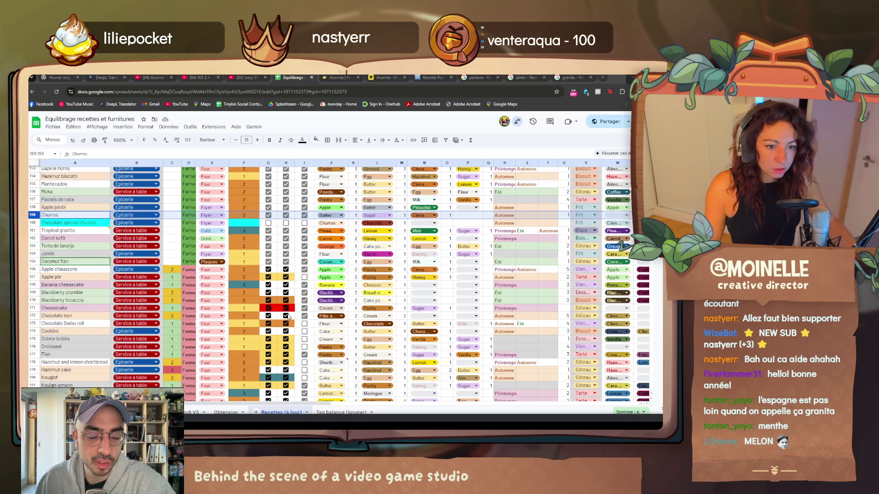
scroll(282, 322, down, 5)
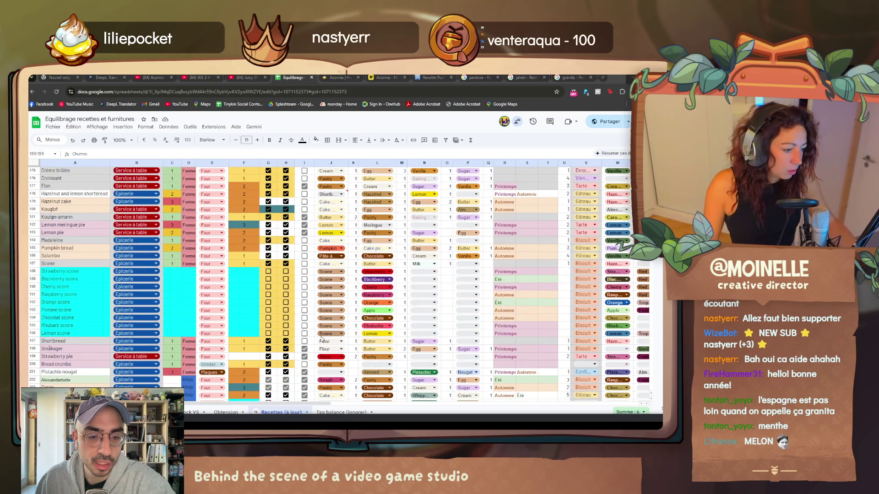
scroll(328, 347, down, 5)
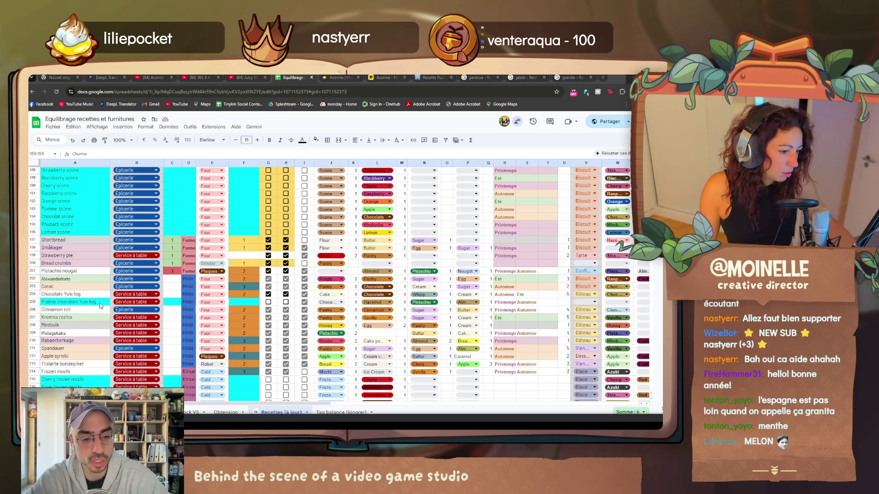
click(31, 294)
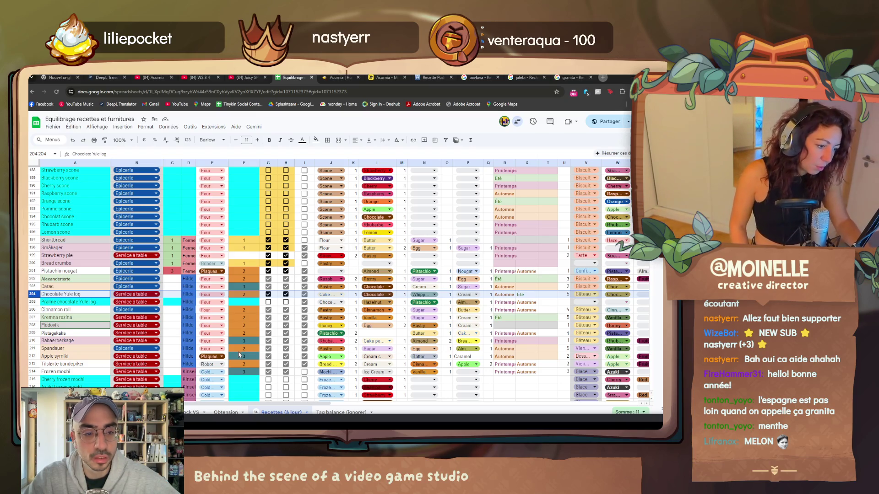
scroll(239, 356, down, 4)
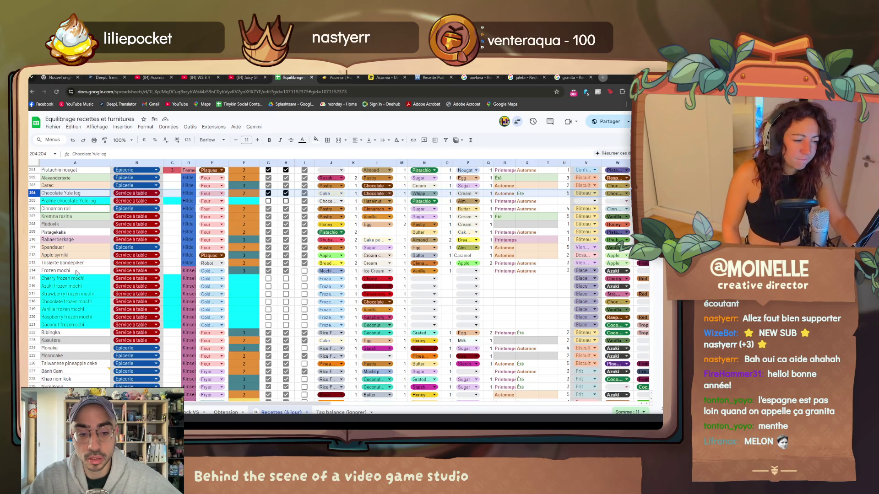
- Select the Tislørte bondepiker row for review, then start a new search tab
click(33, 262)
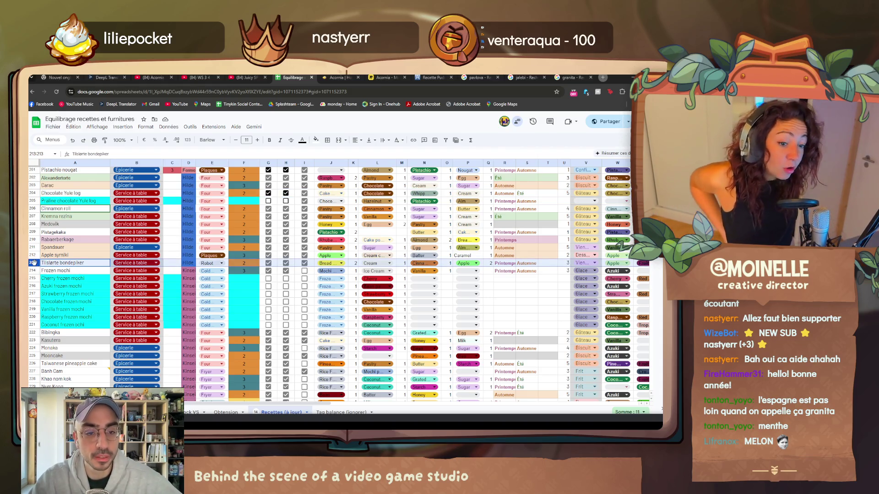
click(602, 77)
text(ci)
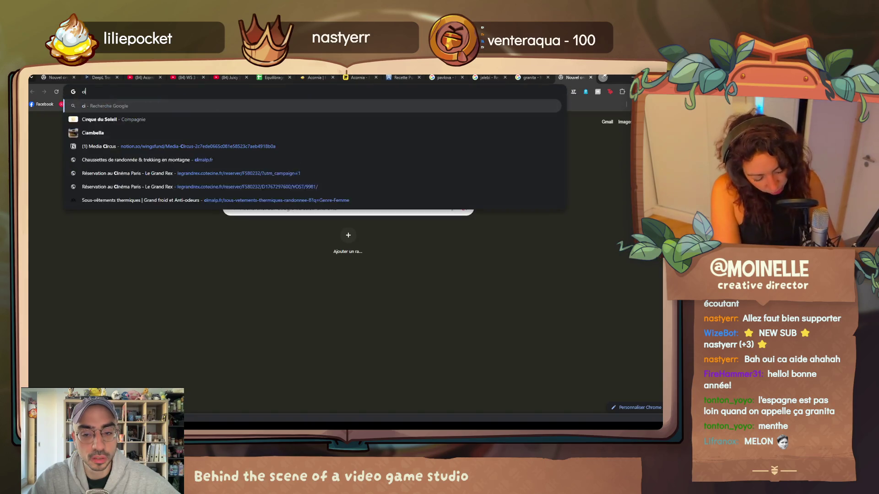
text(nnamon roll)
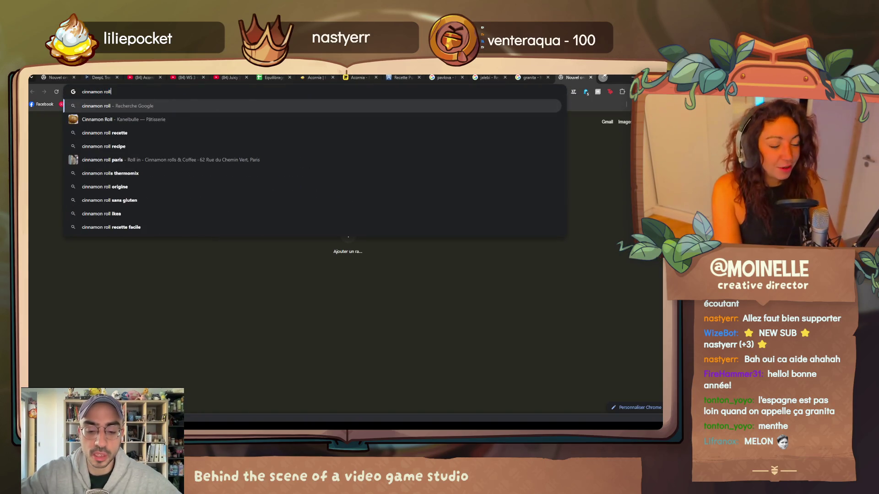
- Search Google for cinnamon roll, then refine to 'cinnamon roll boutique'
key(Return)
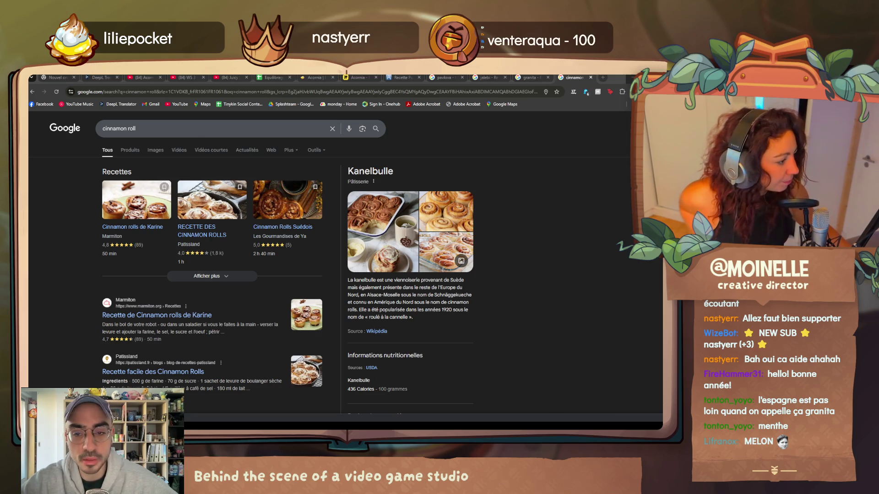
click(175, 130)
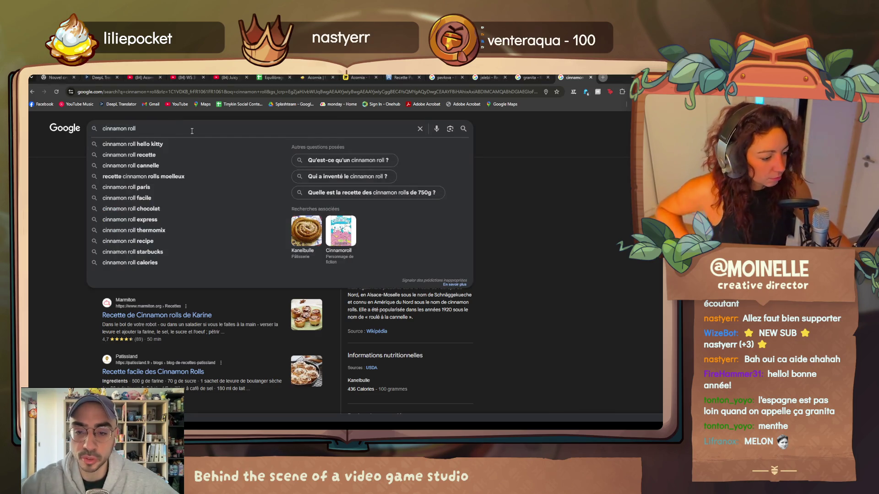
text(boutique)
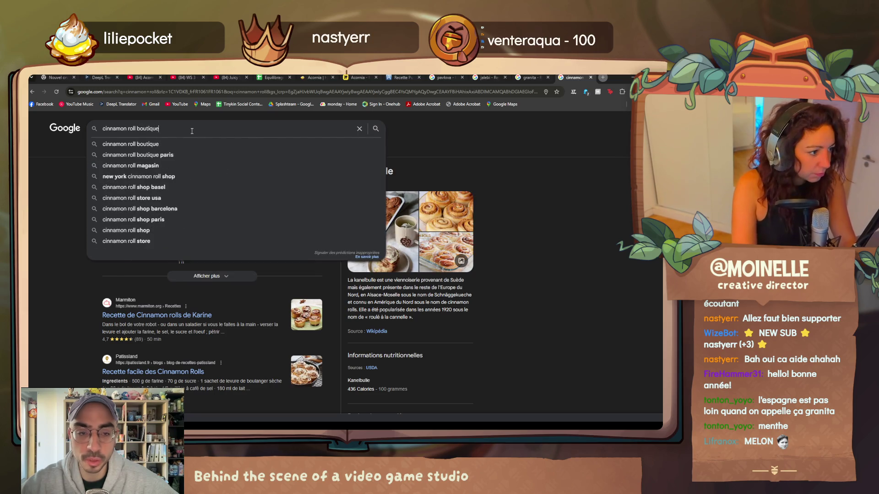
key(Return)
scroll(512, 403, down, 2)
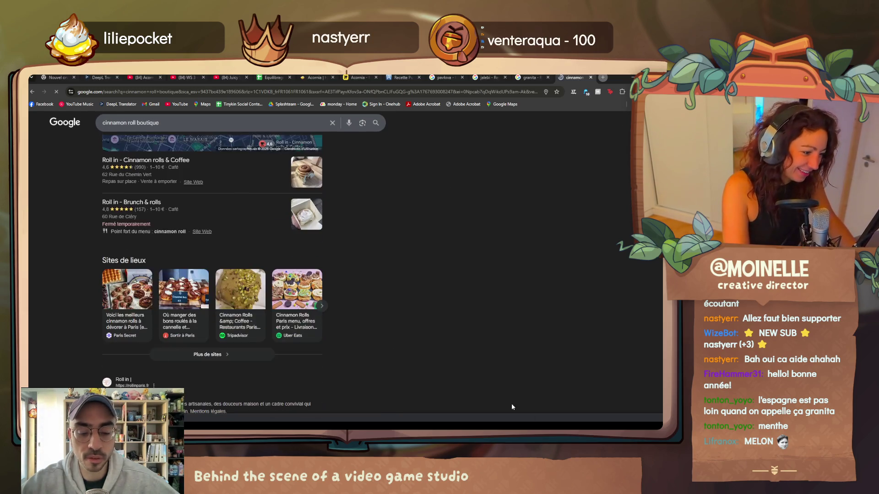
- View the Roll in – Cinnamon rolls & Coffee café details and go to its website
click(179, 166)
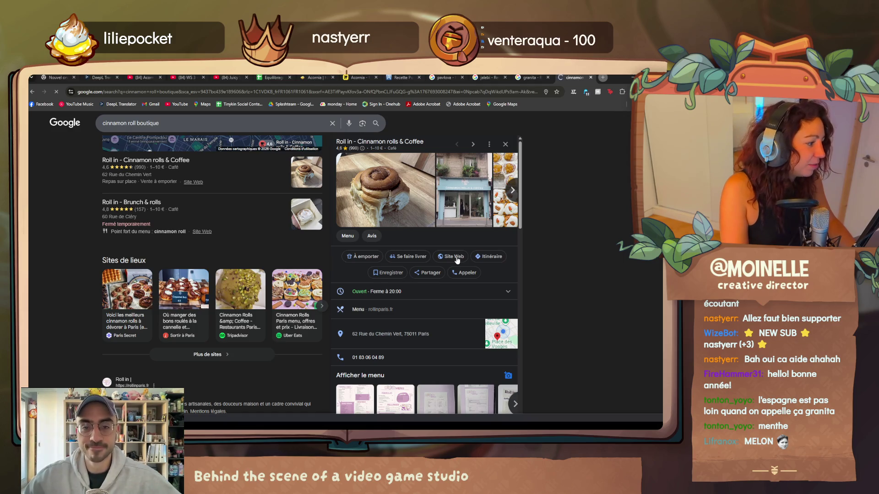
click(454, 256)
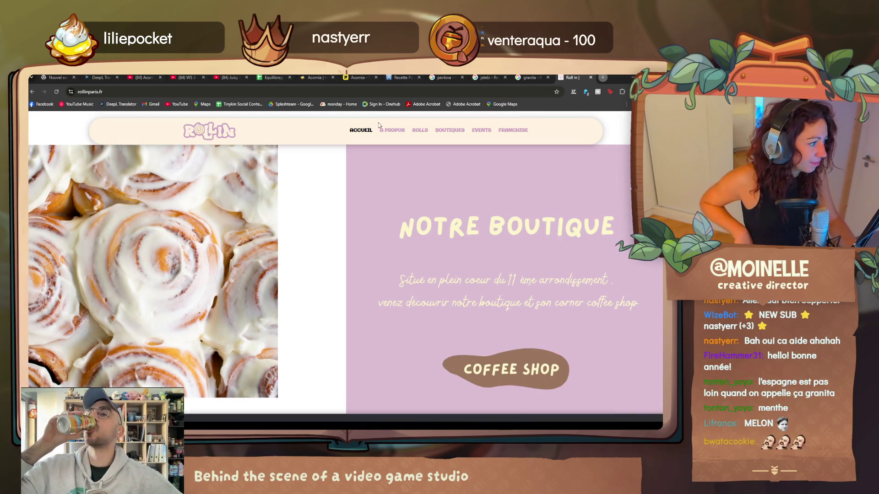
- View the Roll in BOUTIQUES page of shop locations, then switch over to Discord
click(440, 129)
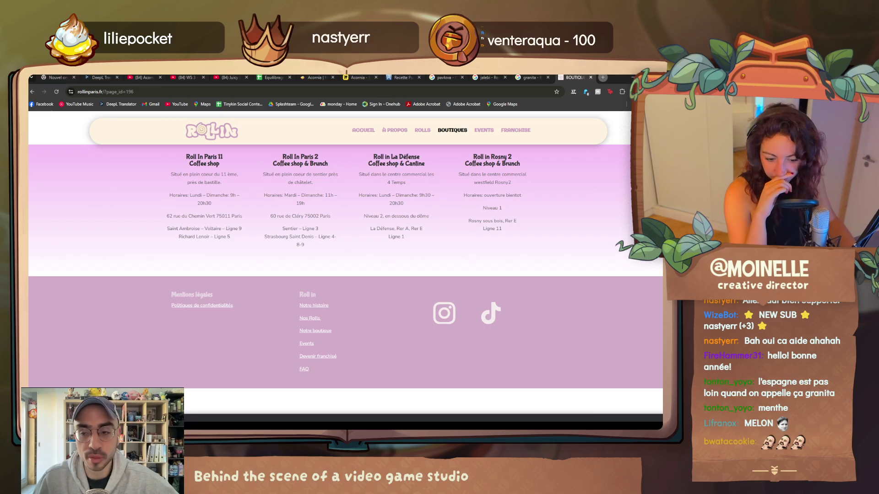
key(alt+Tab)
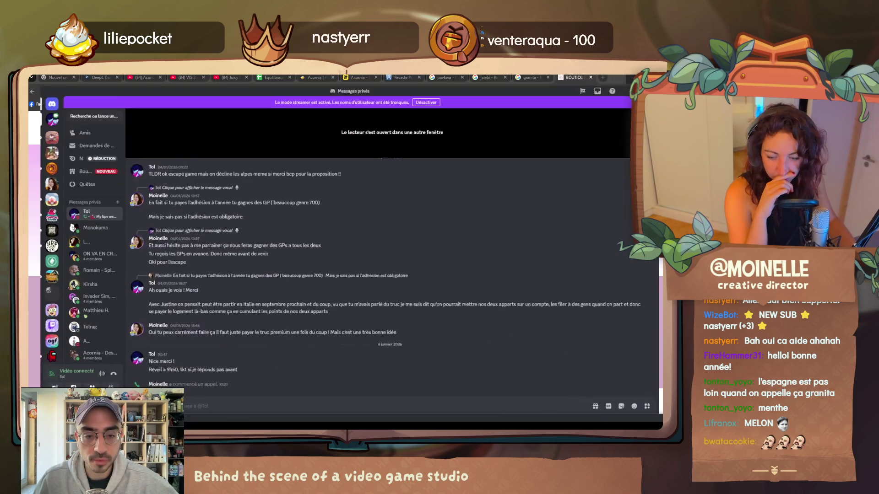
- Switch to Discord and view the shared topped cinnamon rolls photo in the browser
key(alt+Tab)
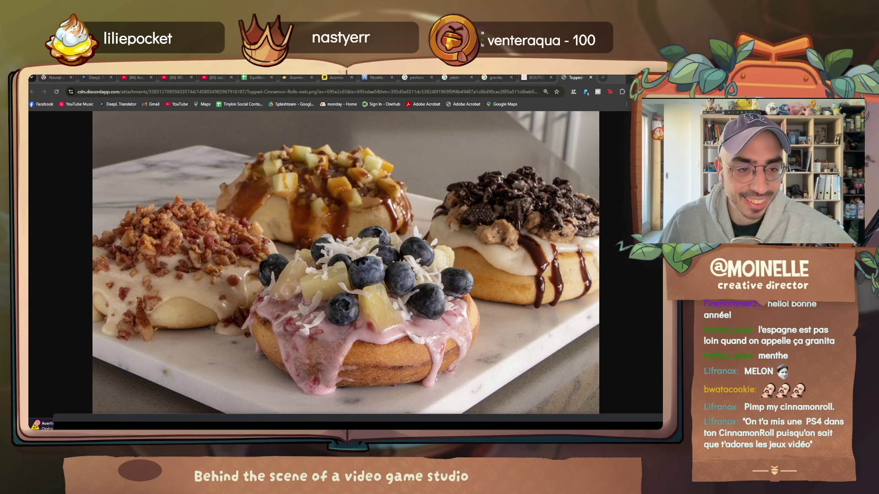
click(247, 78)
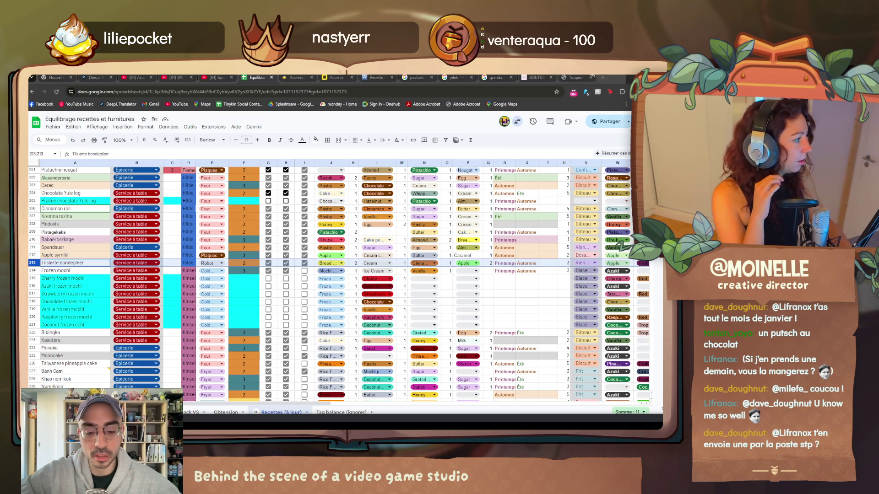
click(575, 76)
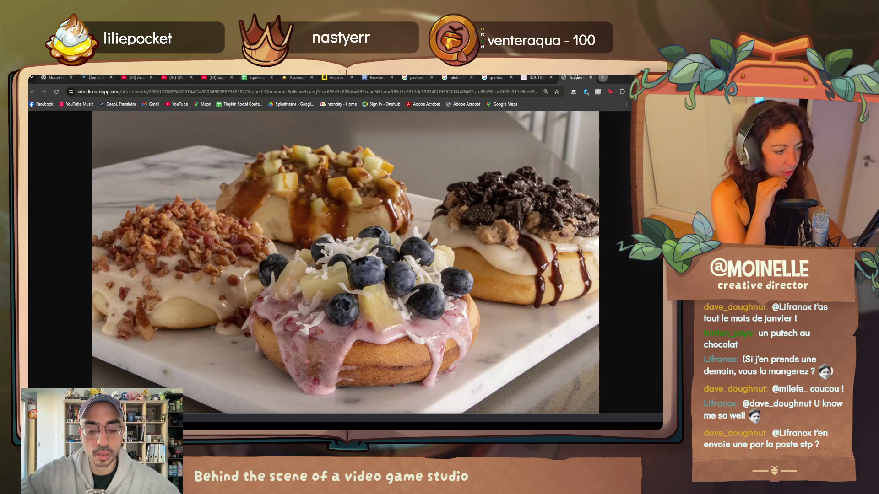
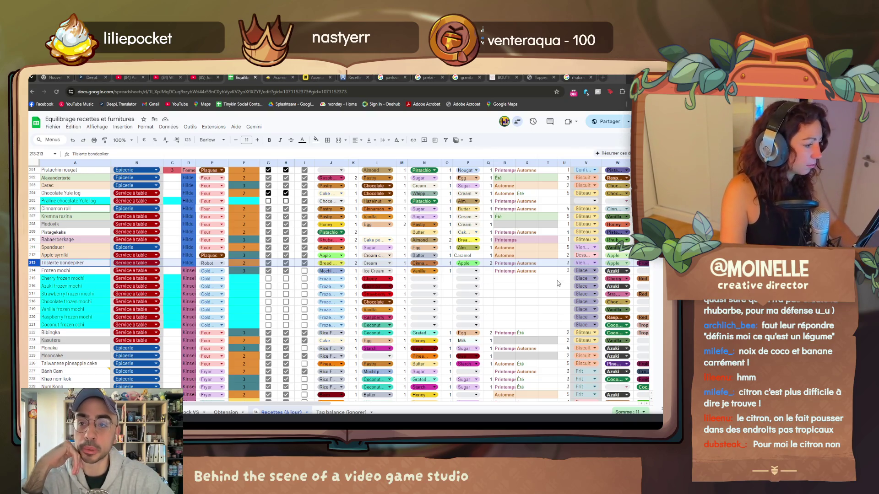
- Search the sheet for 'lemon' and select the Lemon jello row among the matches
click(535, 287)
key(ctrl+f)
text(lemon)
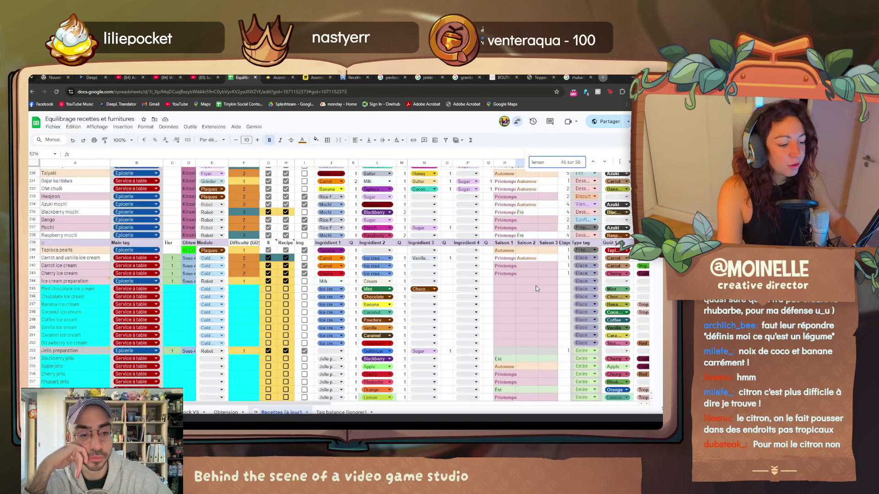
scroll(58, 382, down, 3)
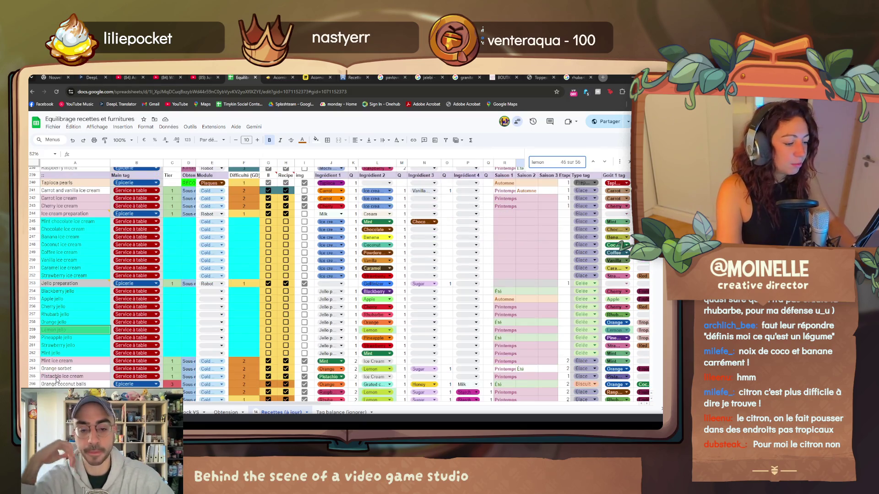
click(32, 330)
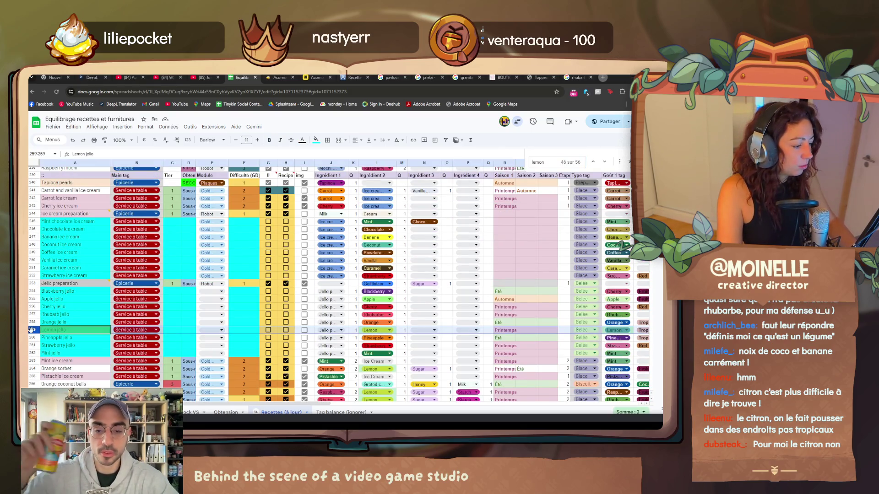
click(605, 162)
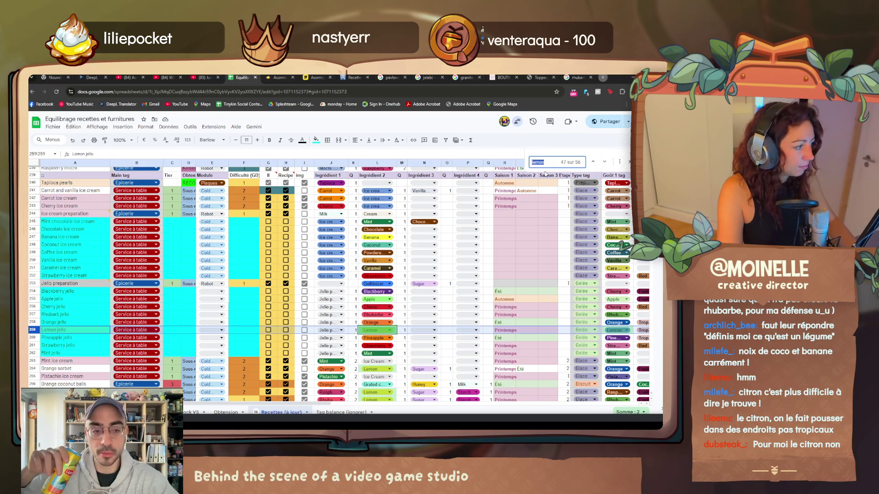
text(tropical)
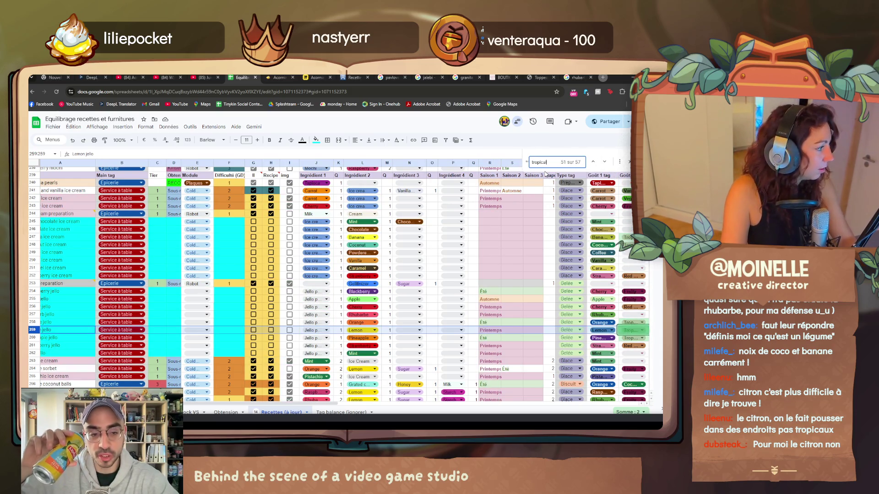
- Search 'tropical' and step backwards through its matches, wrapping to the last one
click(594, 163)
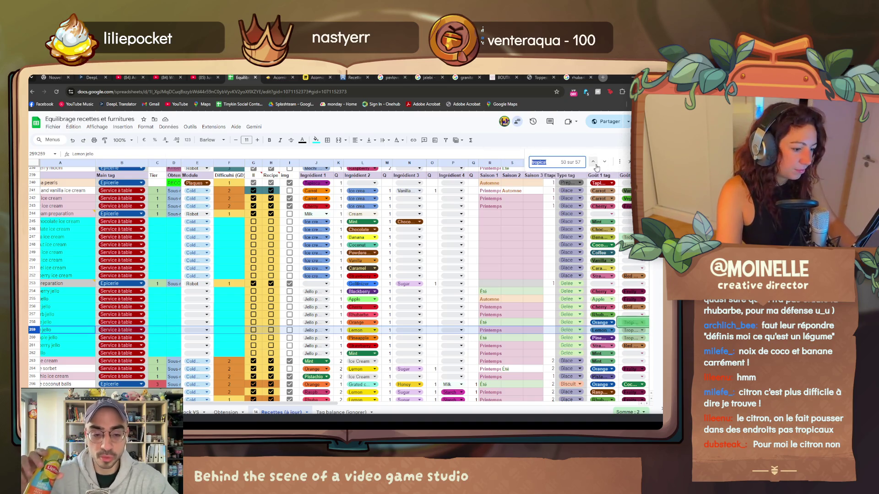
click(593, 163)
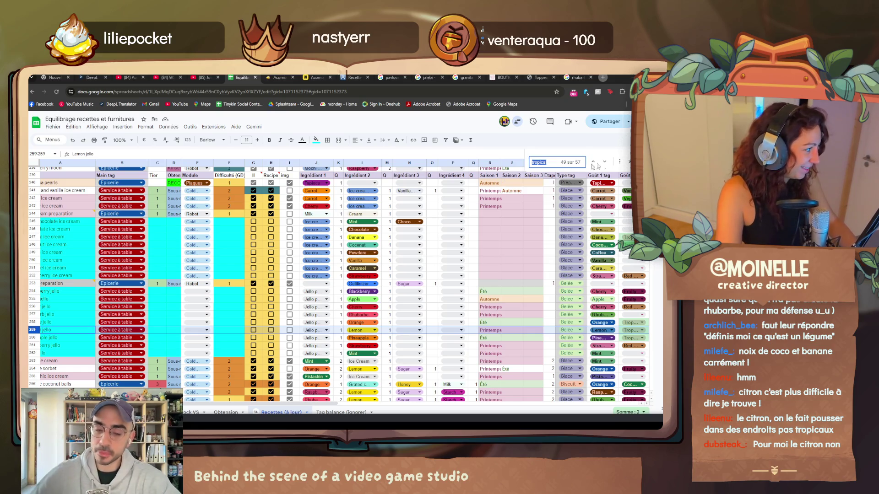
click(594, 163)
click(594, 163)
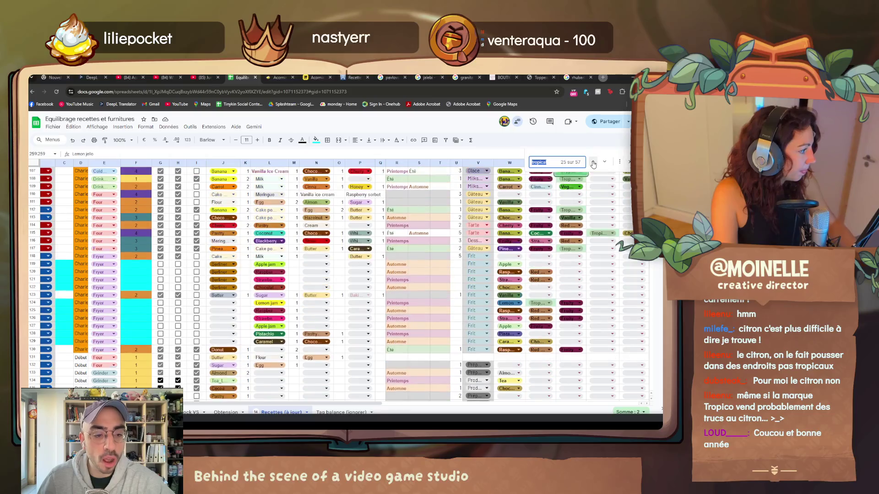
click(594, 163)
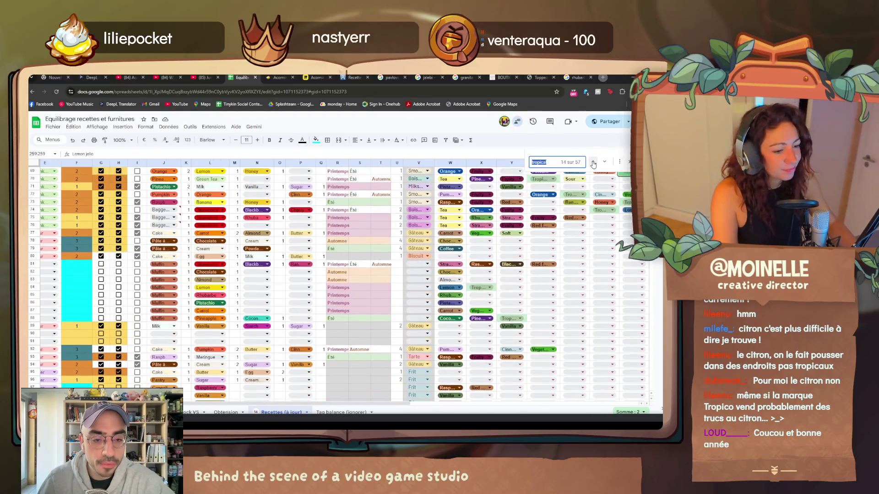
click(594, 163)
click(594, 163)
click(594, 162)
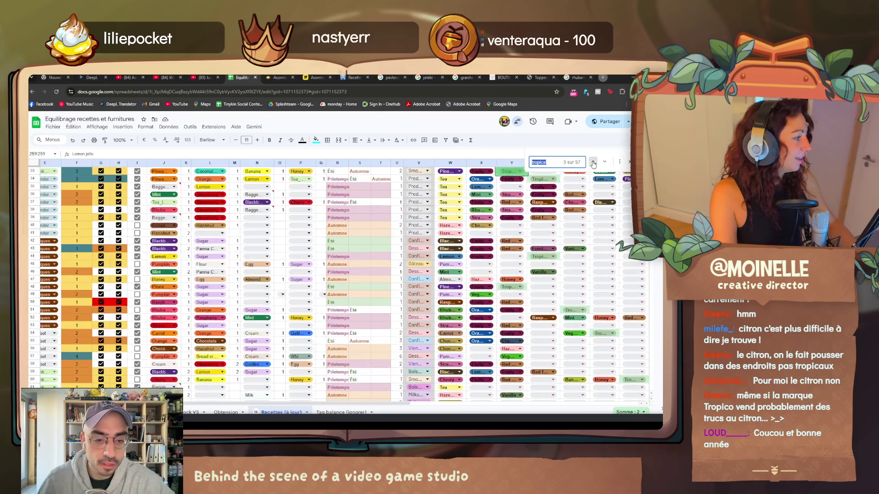
click(594, 163)
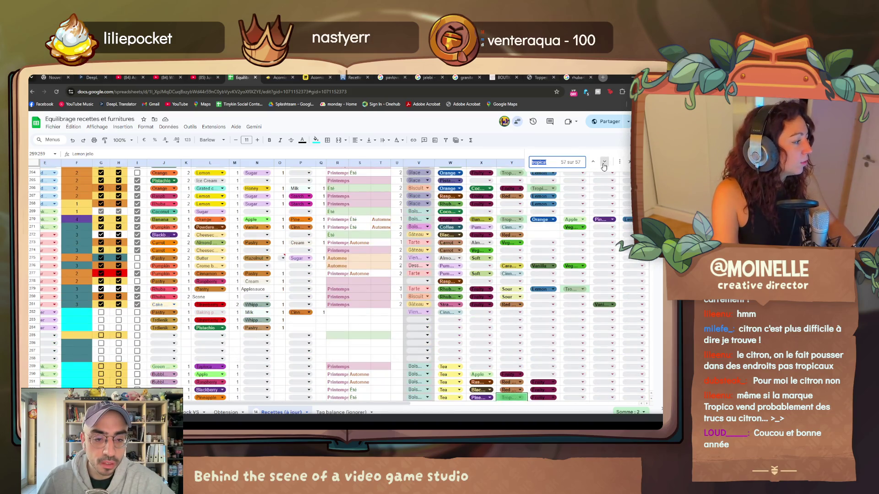
- Step through the four tropical matches, selecting rows 10, 14, 30 and Pineapple popsicles
click(604, 163)
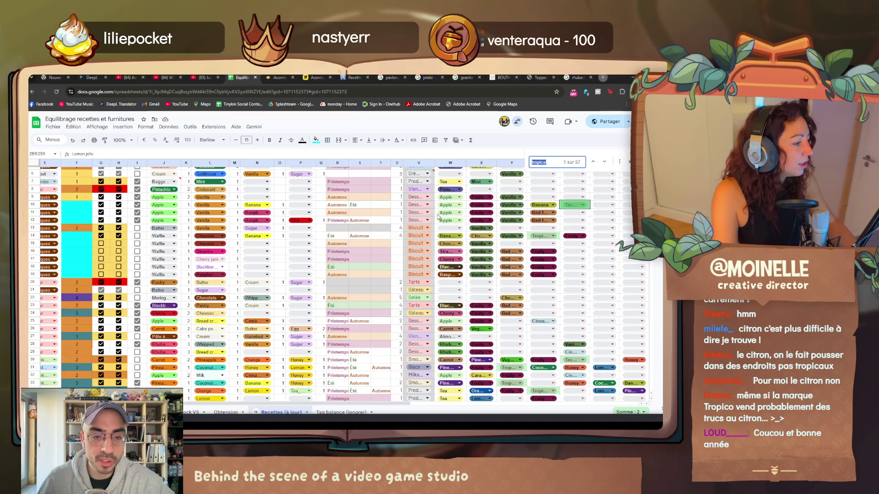
click(37, 205)
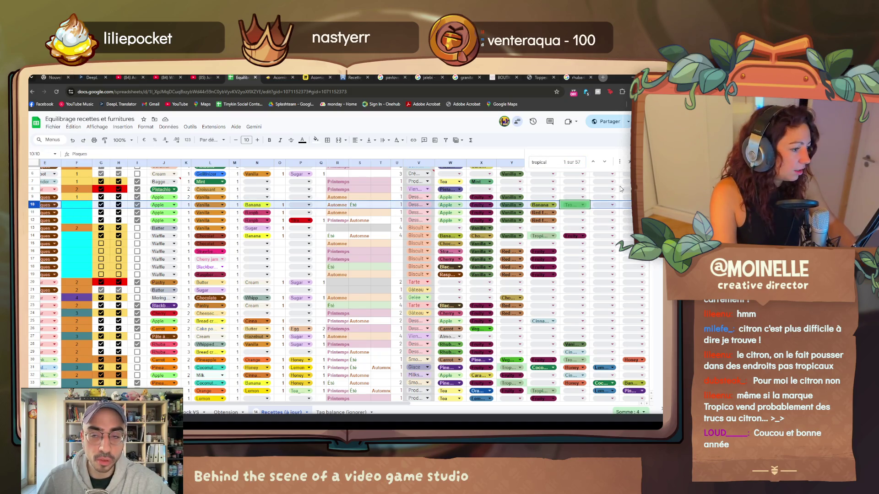
click(603, 162)
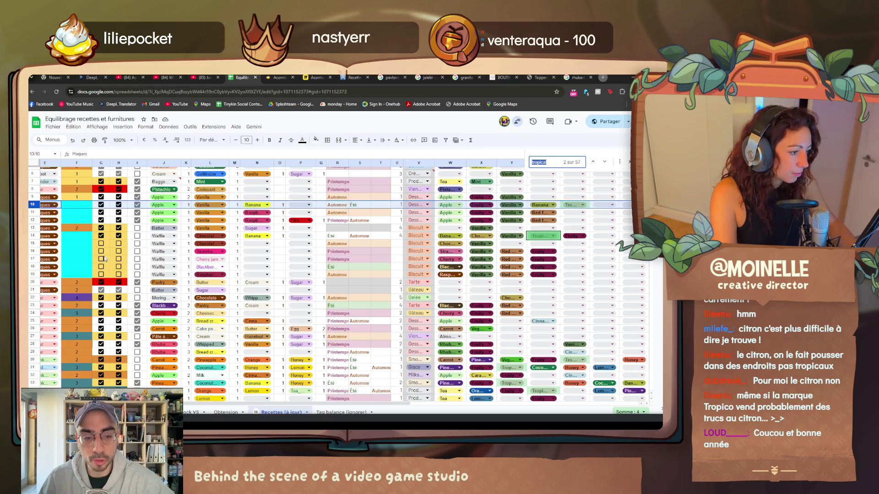
click(32, 236)
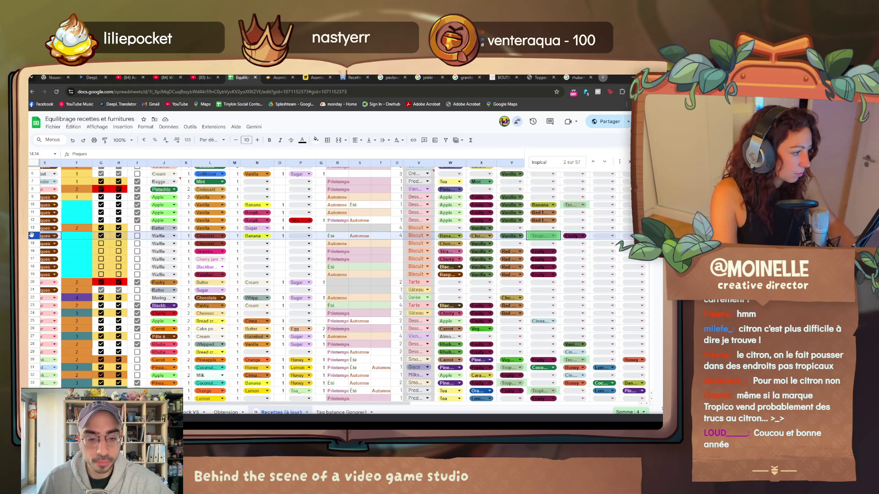
click(604, 163)
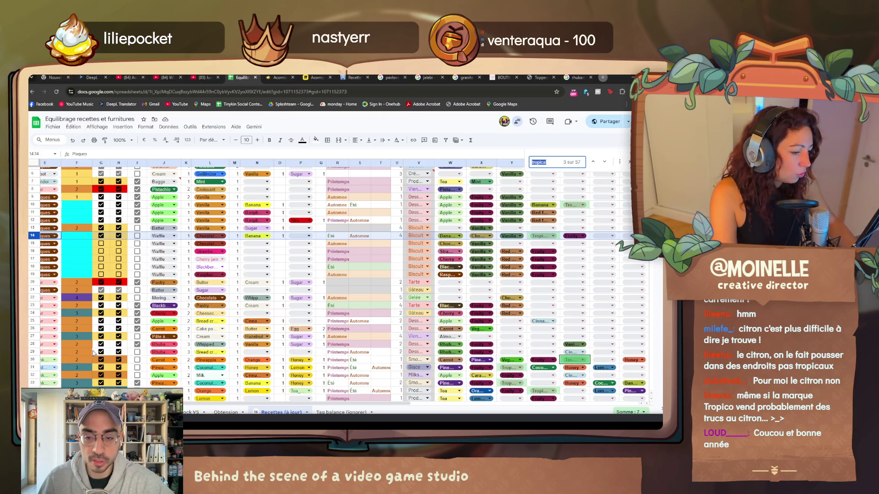
click(32, 359)
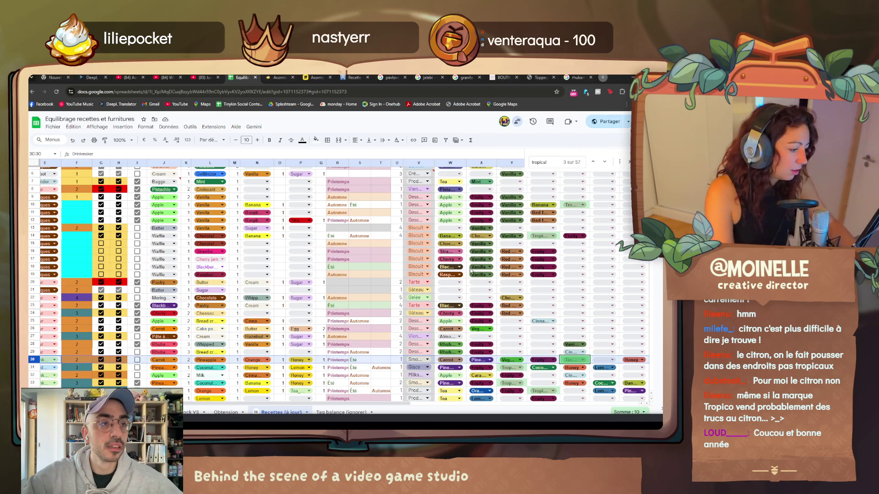
click(605, 163)
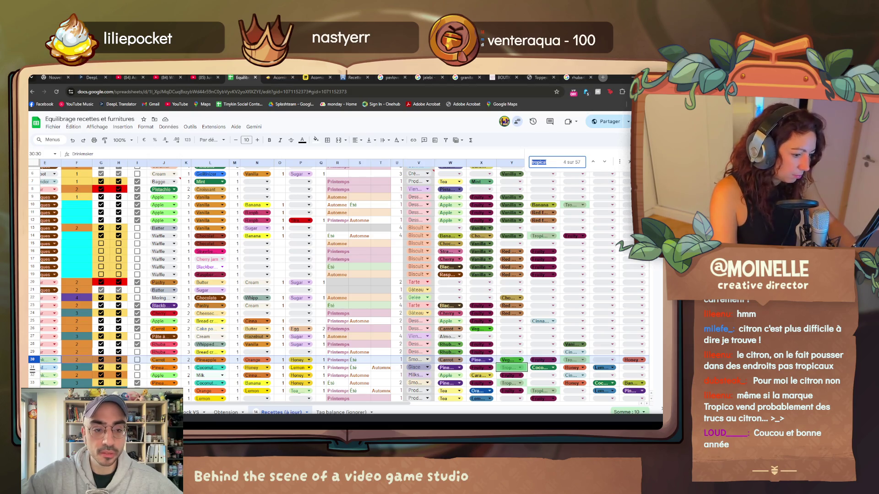
click(32, 368)
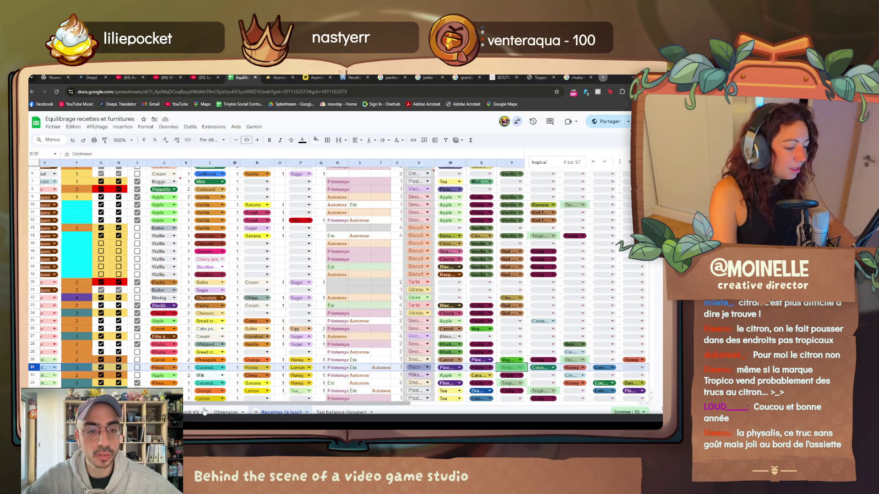
scroll(204, 408, left, 3)
scroll(204, 408, left, 3)
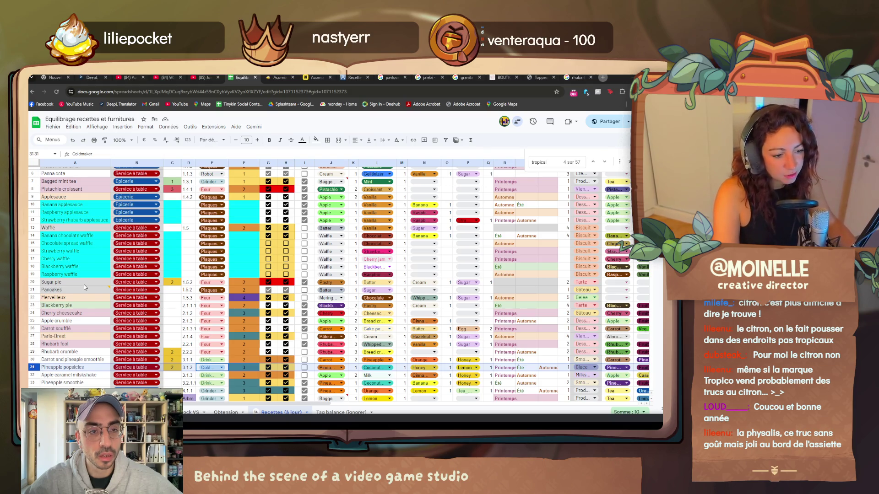
- Search 'physalis' in a new tab and show the Google Images results
click(602, 77)
text(phila)
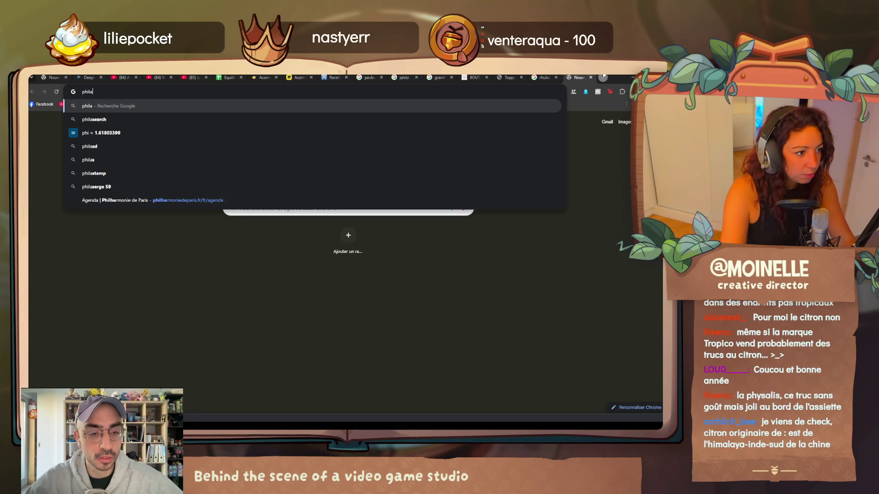
key(BackSpace)
key(BackSpace)
key(BackSpace)
text(phila)
key(BackSpace)
key(BackSpace)
key(BackSpace)
key(BackSpace)
key(BackSpace)
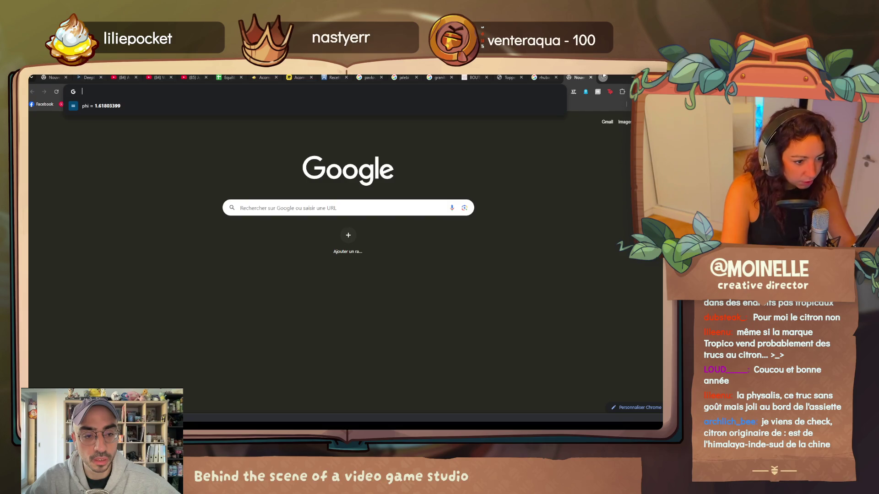
text(physalis)
key(Return)
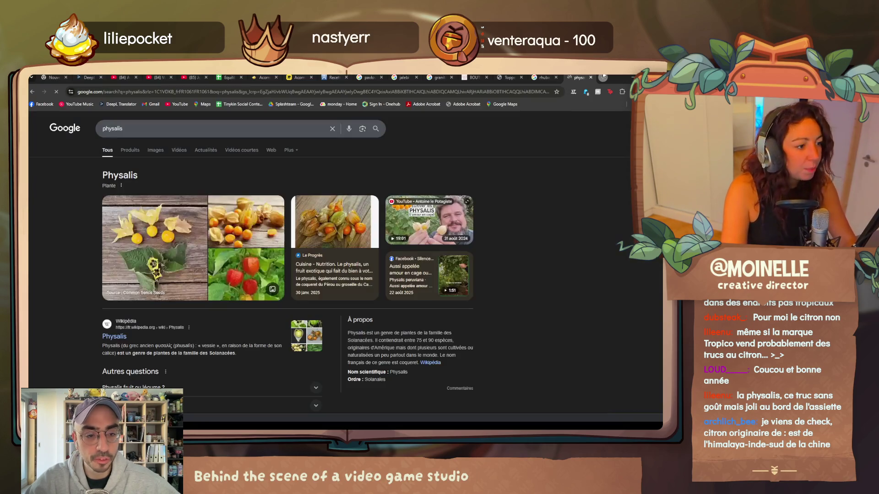
click(154, 150)
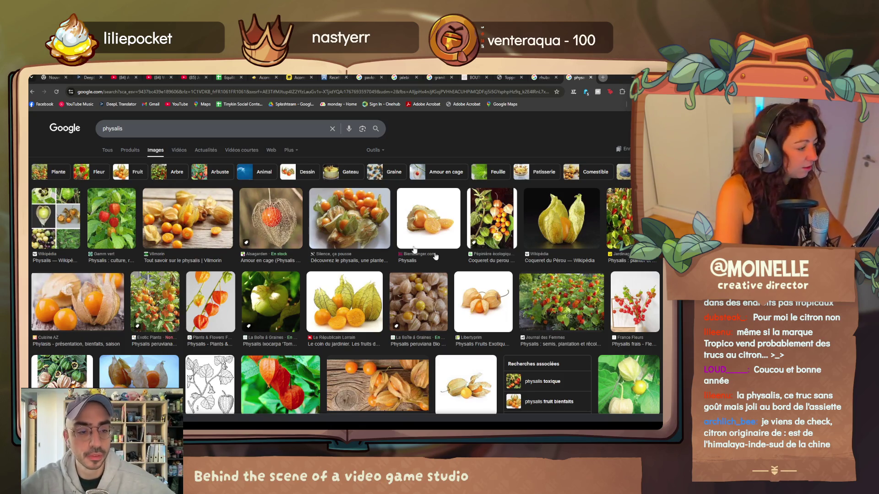
click(408, 249)
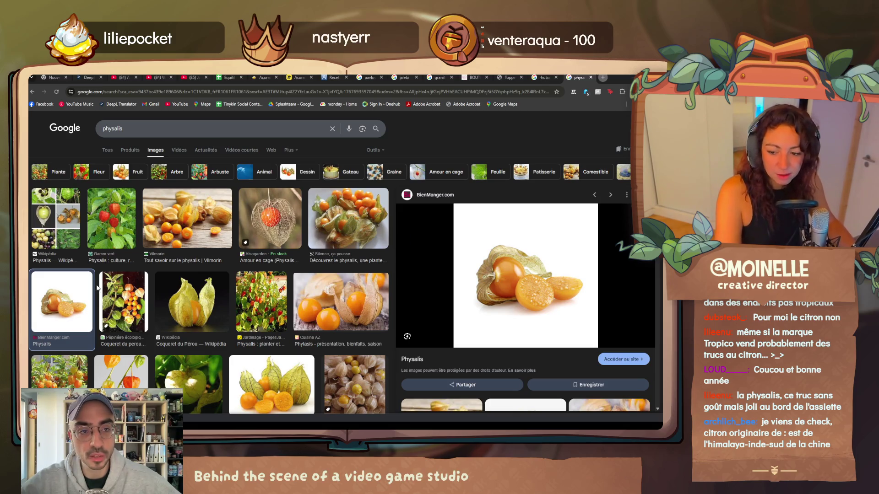
scroll(96, 288, down, 1)
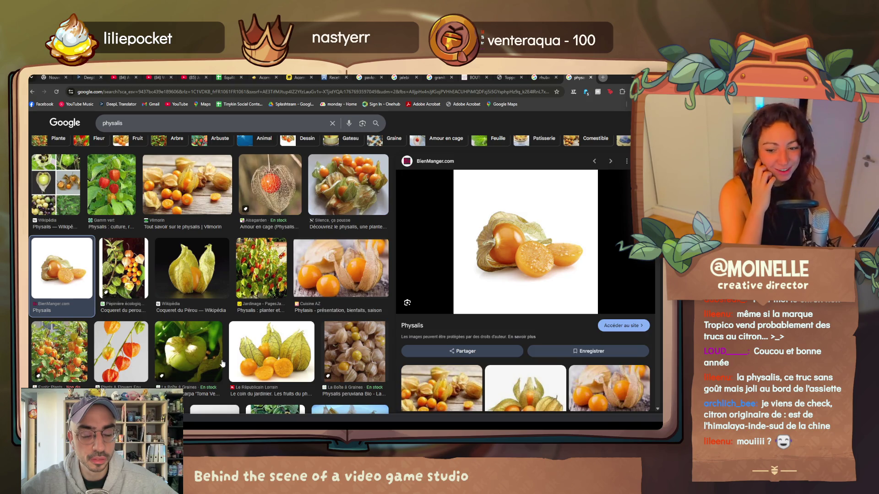
scroll(209, 358, down, 3)
scroll(217, 344, down, 3)
scroll(226, 324, down, 2)
scroll(220, 317, down, 3)
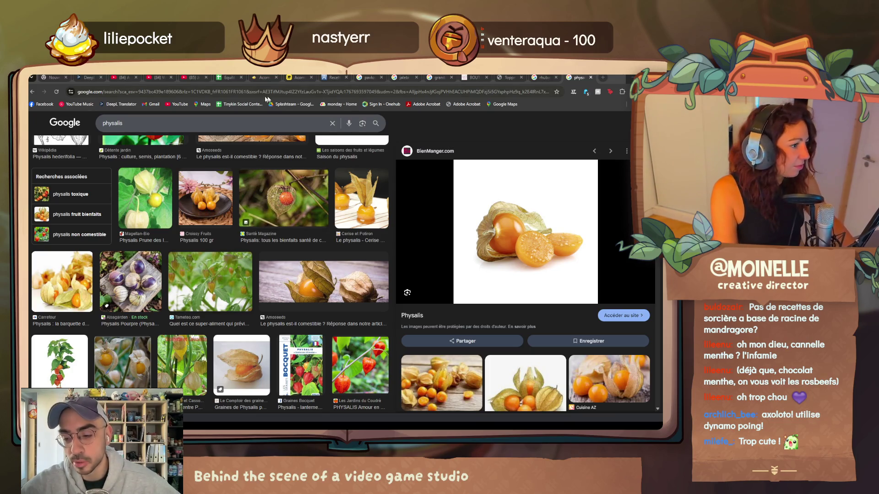
- Back in the recipe sheet, select the Apple caramel milkshake row and scroll the recipe list
click(231, 78)
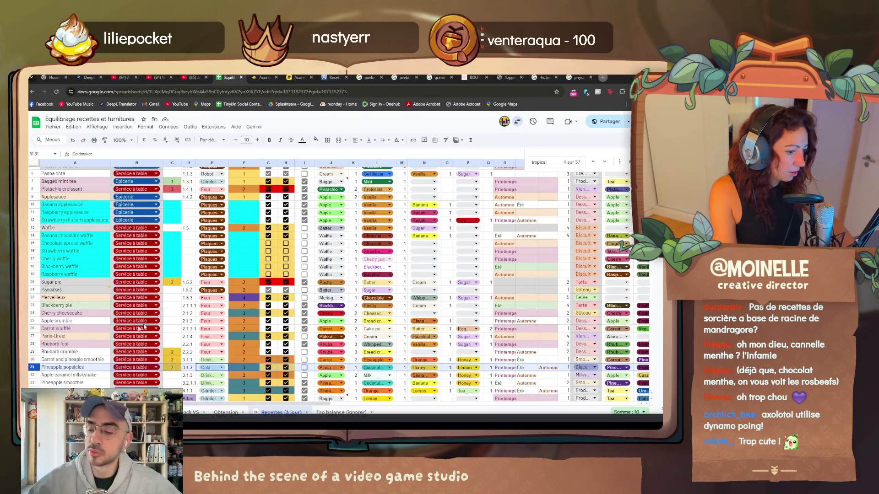
scroll(82, 346, down, 2)
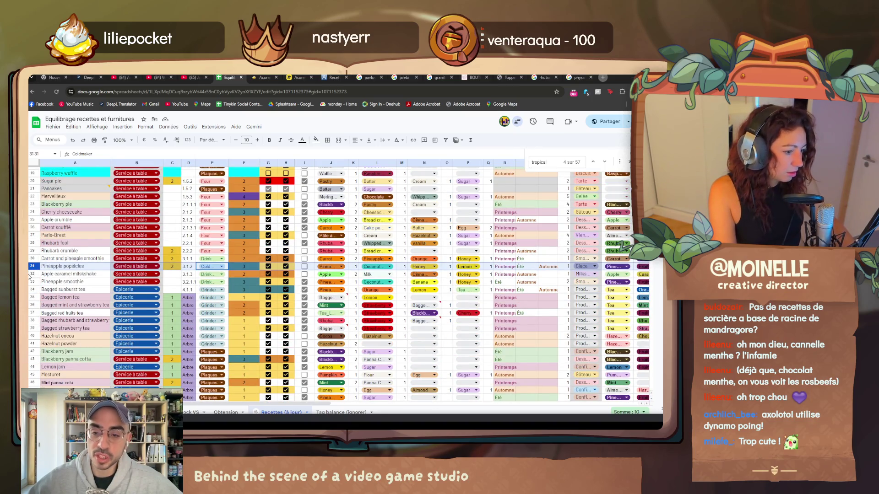
click(32, 273)
scroll(31, 275, down, 5)
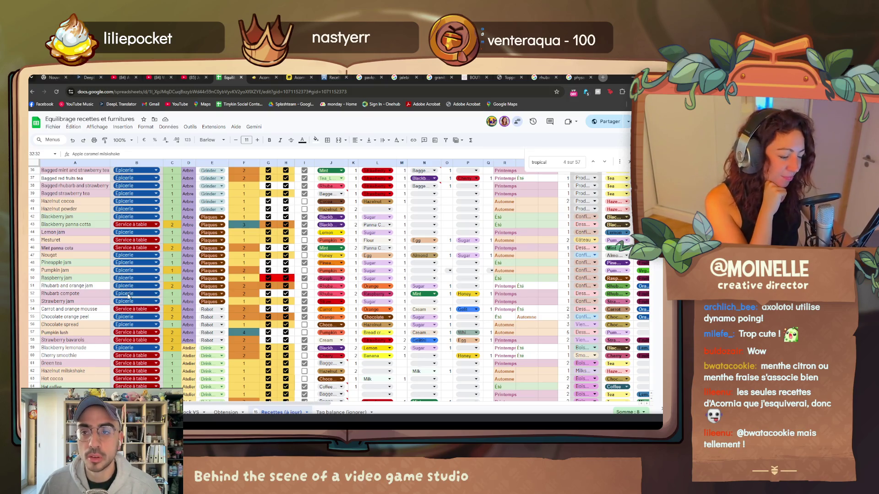
scroll(114, 338, down, 2)
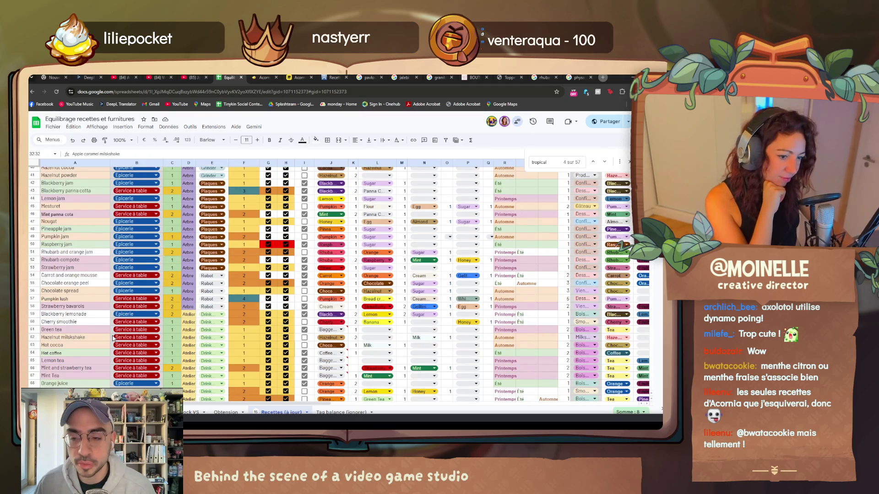
scroll(115, 339, down, 2)
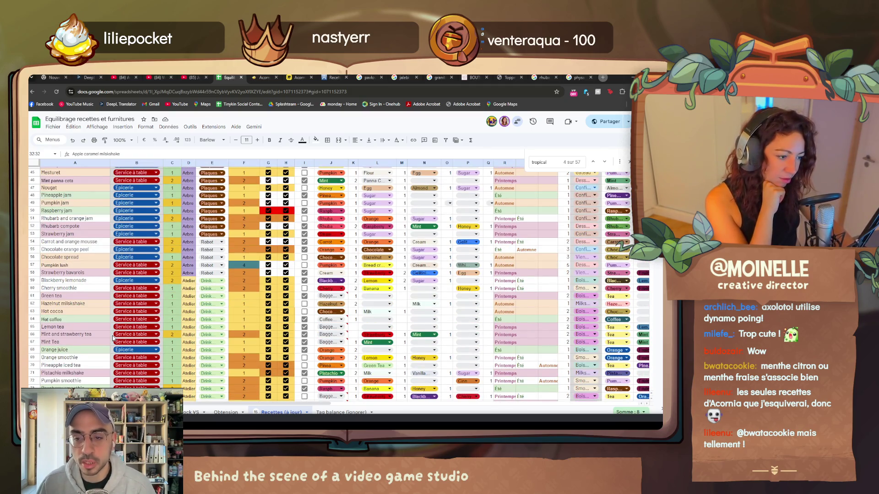
scroll(114, 338, down, 10)
scroll(114, 338, down, 5)
scroll(114, 339, down, 10)
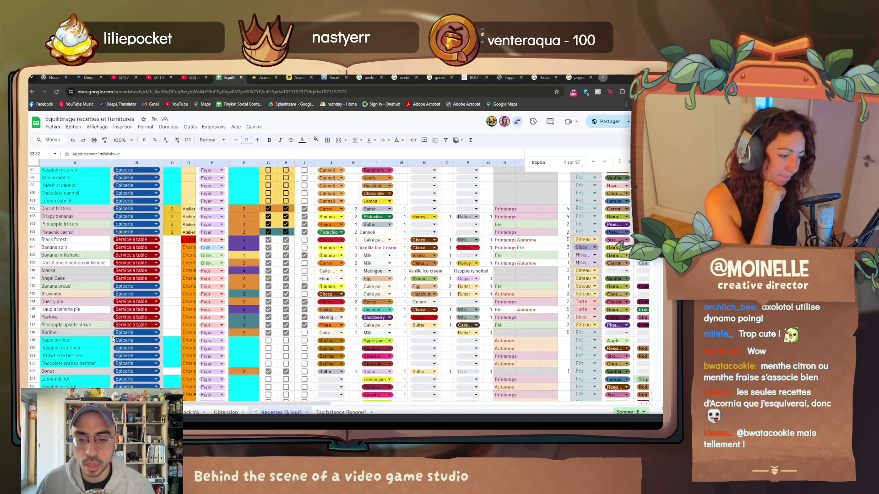
scroll(114, 338, down, 5)
scroll(115, 339, down, 8)
scroll(114, 339, down, 8)
scroll(114, 338, down, 8)
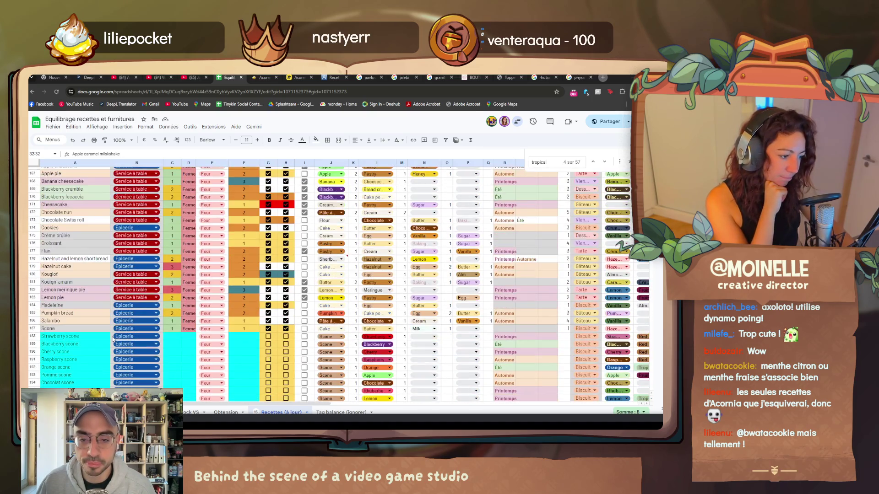
scroll(114, 338, down, 8)
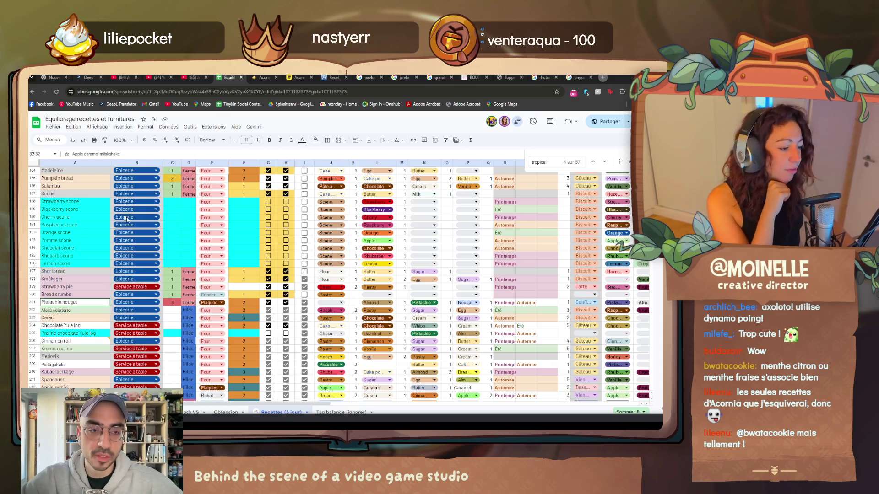
click(602, 77)
text(nougat fruits)
- Show image results for 'nougat fruits confits', then shorten the query to 'nougat fruits'
key(Return)
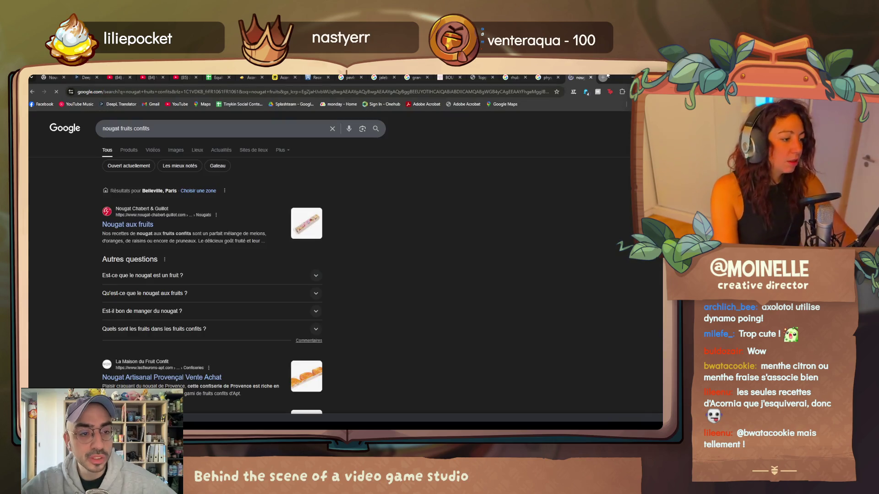
click(169, 151)
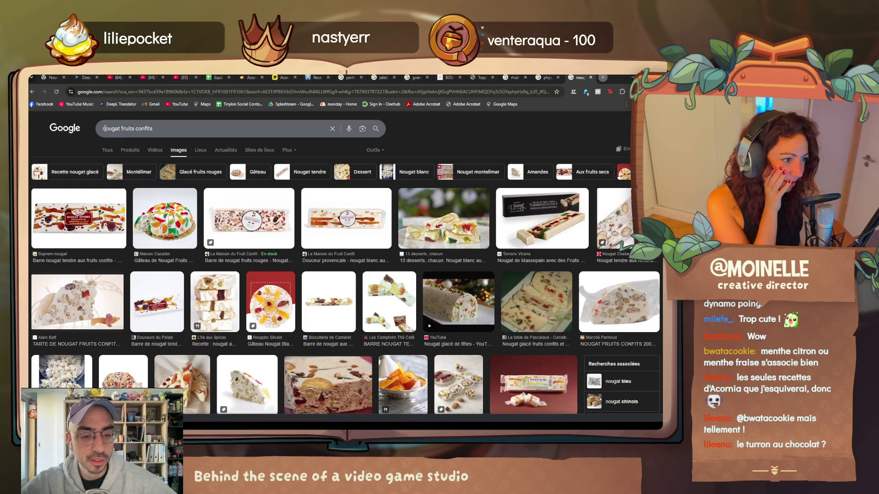
double_click(135, 128)
key(BackSpace)
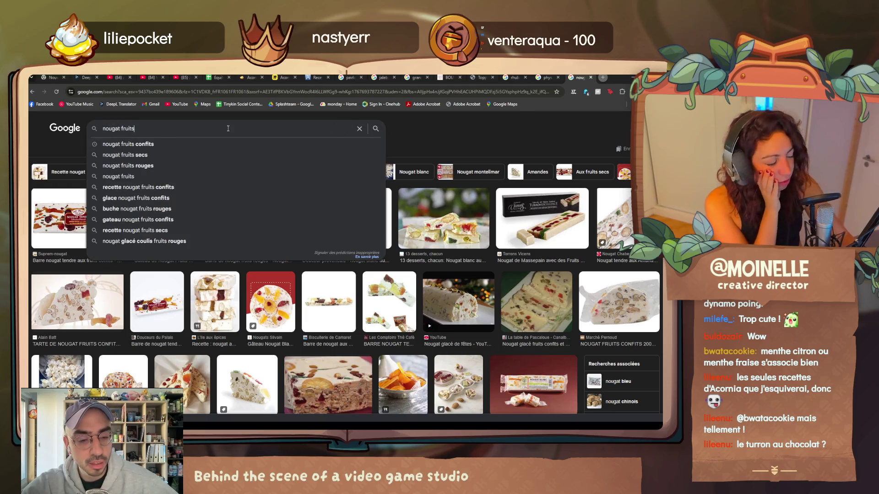
key(Return)
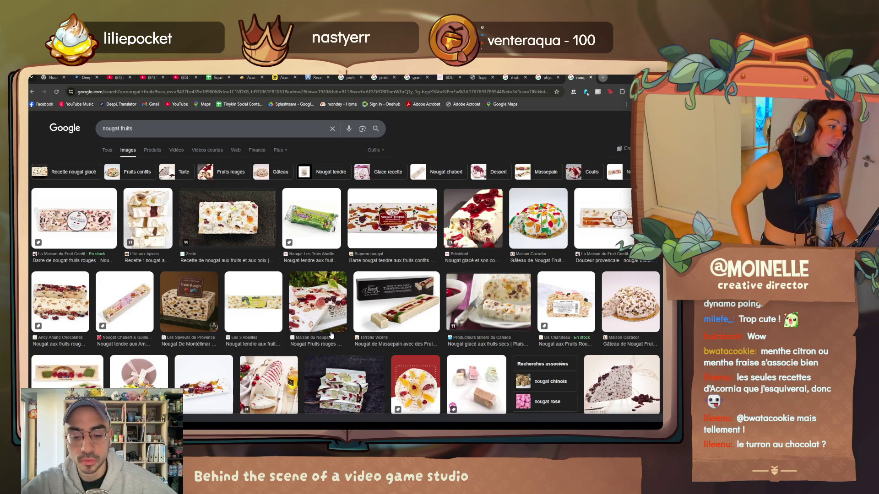
scroll(331, 335, down, 2)
scroll(328, 336, down, 2)
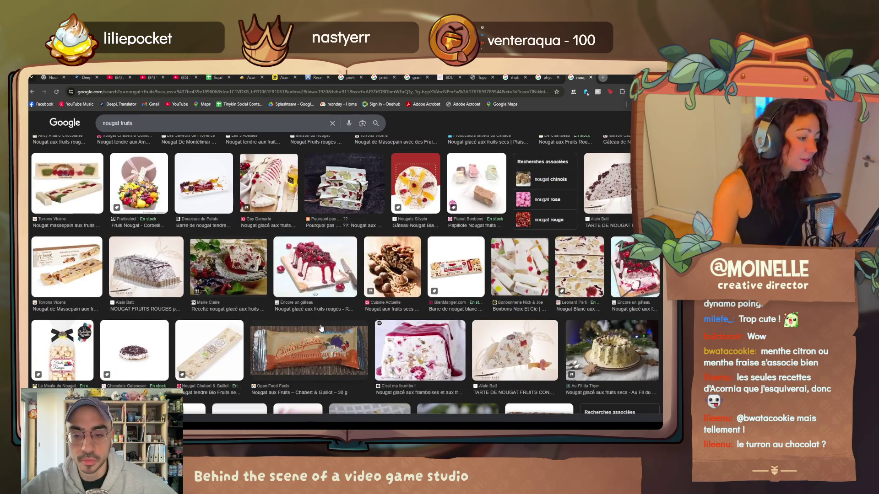
scroll(320, 328, down, 2)
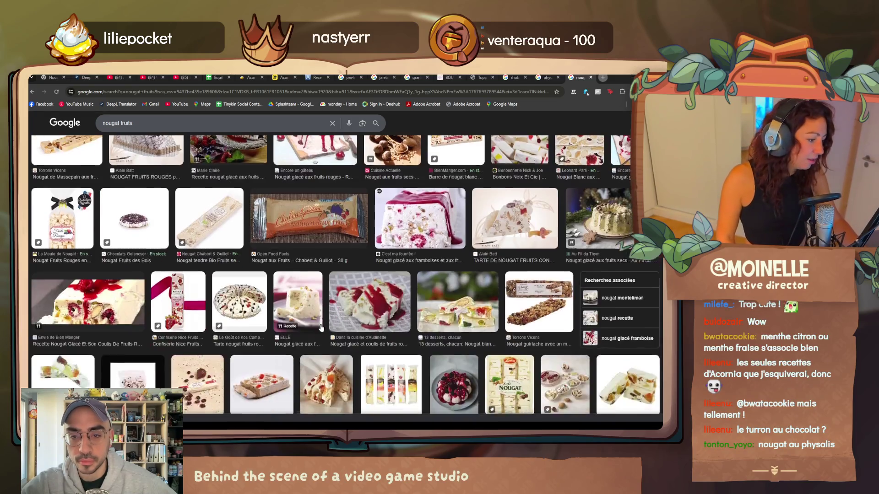
scroll(321, 328, down, 2)
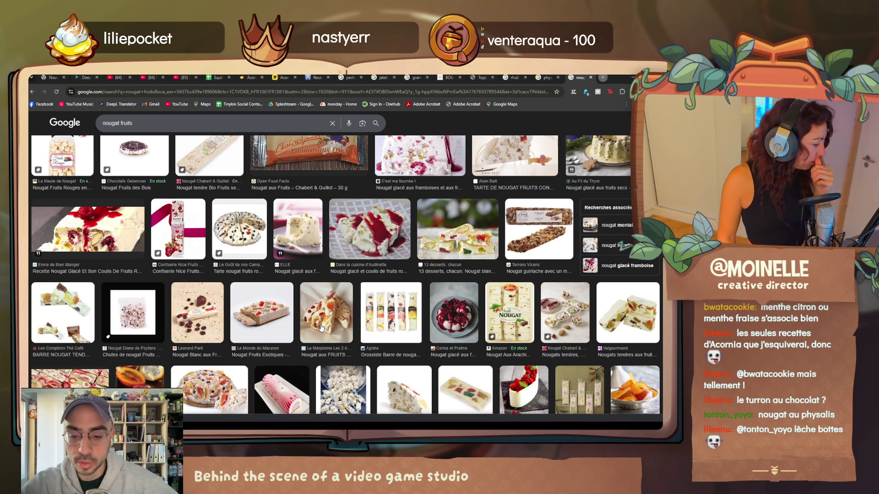
scroll(320, 329, down, 2)
scroll(321, 328, down, 2)
scroll(321, 330, down, 2)
scroll(321, 332, down, 2)
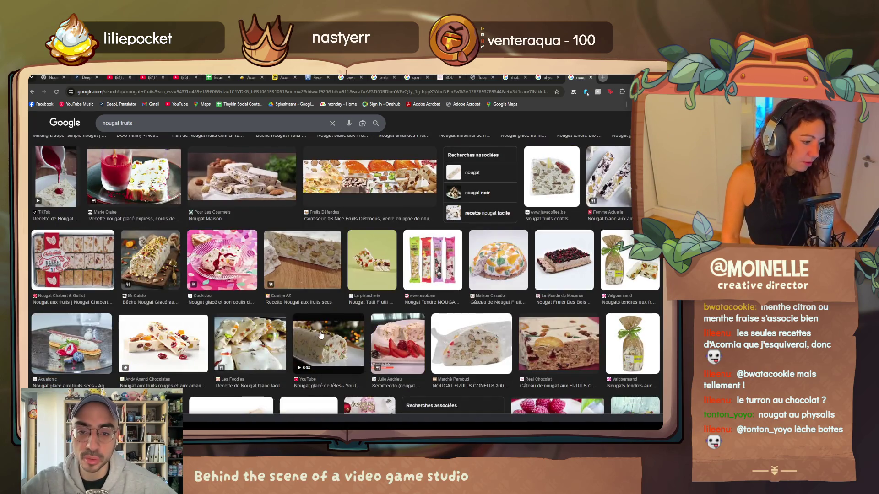
scroll(321, 334, down, 2)
scroll(320, 336, down, 2)
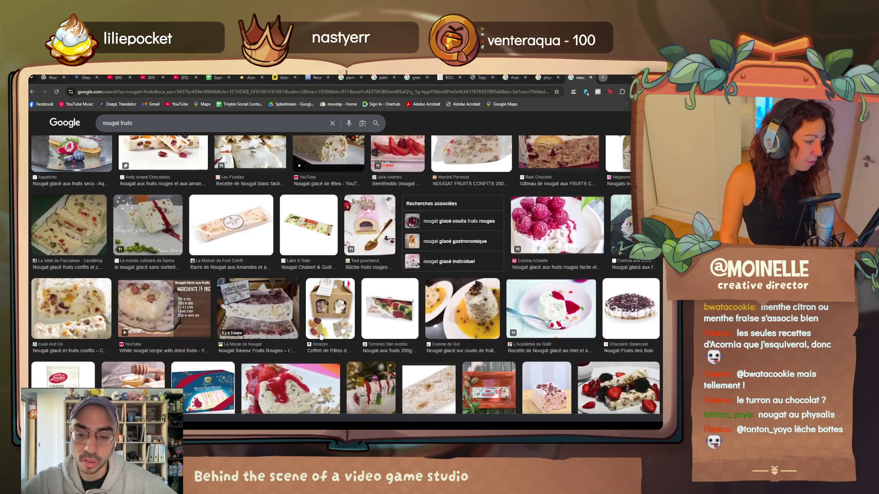
scroll(321, 335, down, 2)
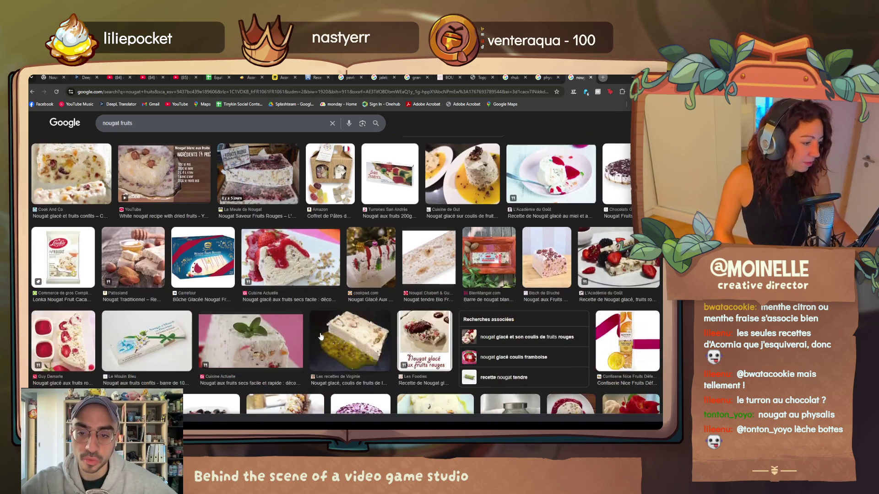
scroll(320, 338, down, 2)
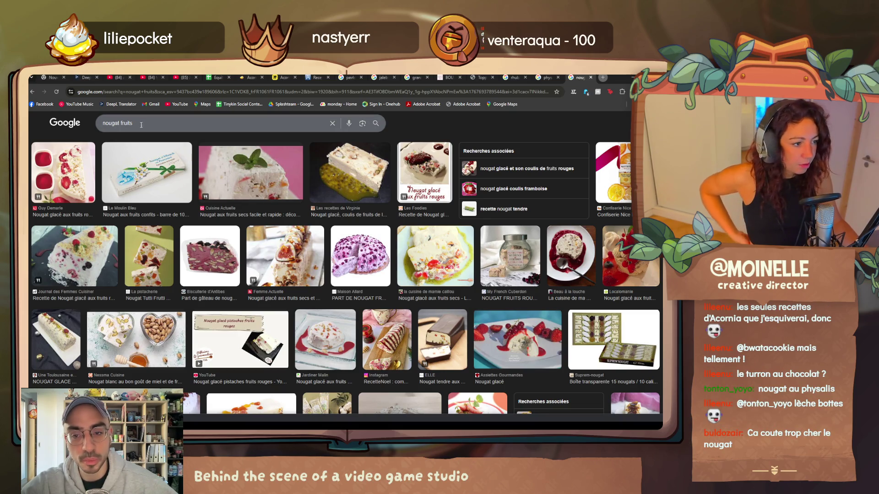
double_click(122, 116)
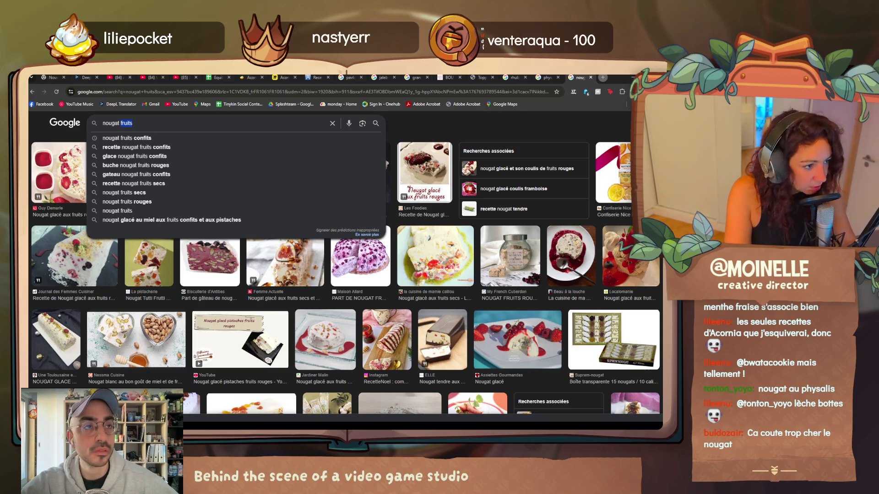
text(pomme)
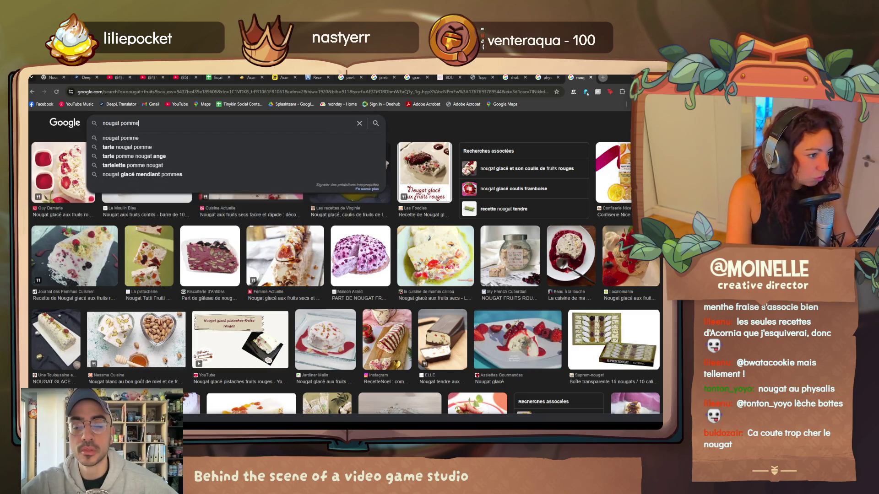
- Search images for 'nougat pomme', then strip the query back to just 'nougat'
key(Return)
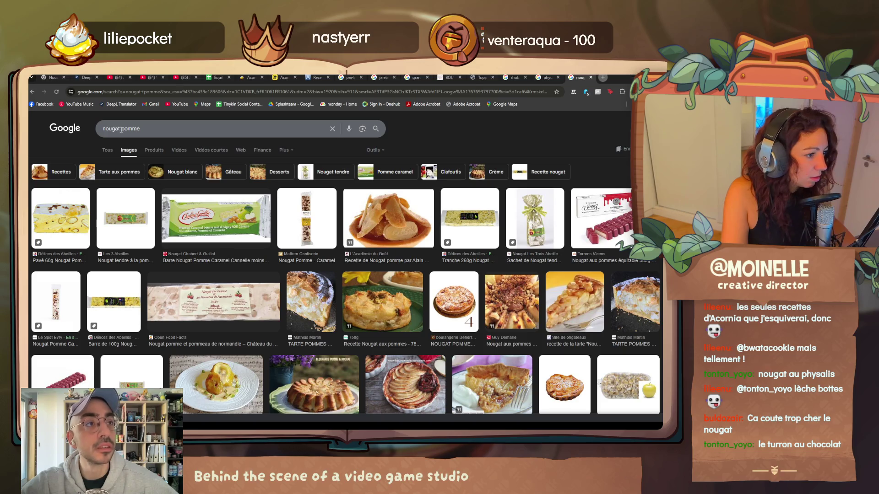
drag(158, 129, 171, 129)
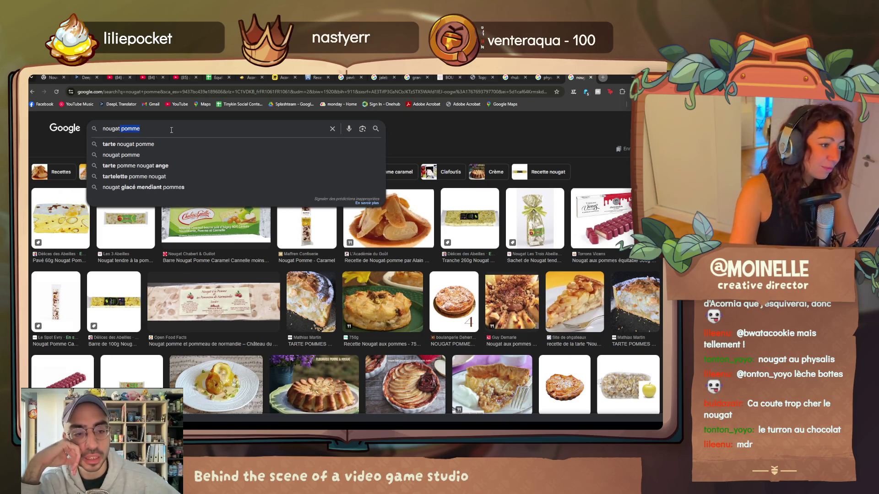
key(BackSpace)
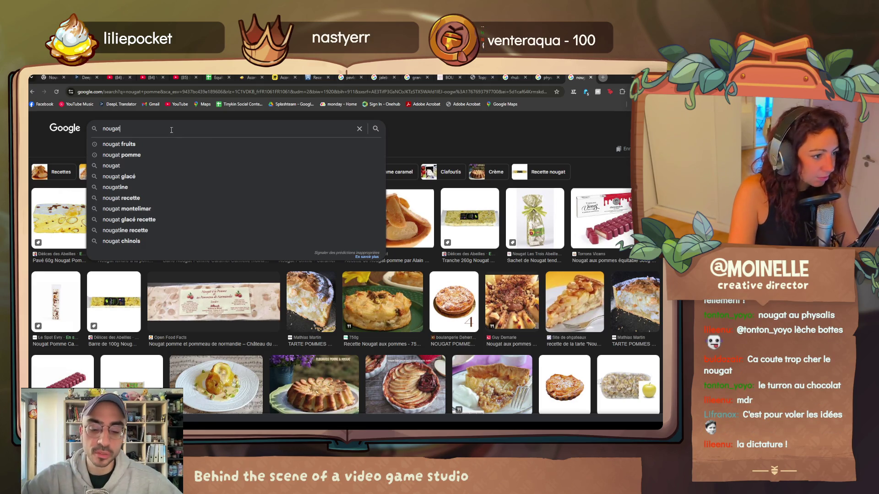
text(chocolat)
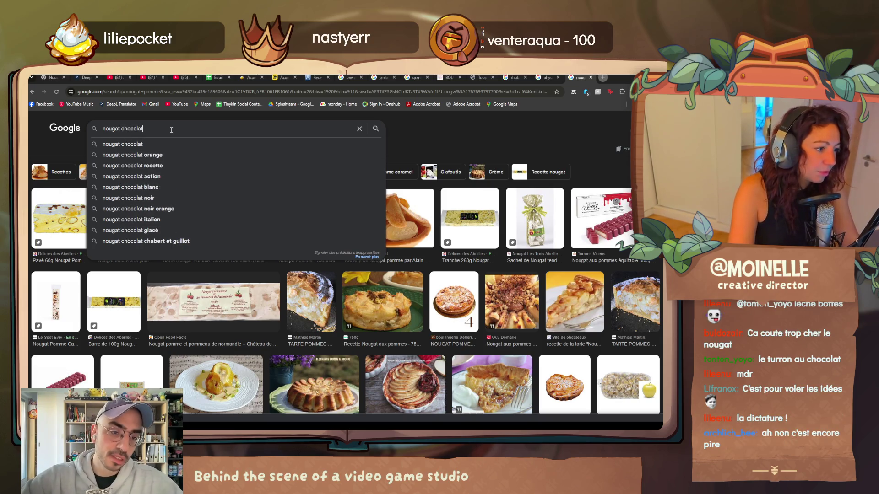
- Search images for 'nougat chocolat' and select 'chocolat' for replacement
key(Return)
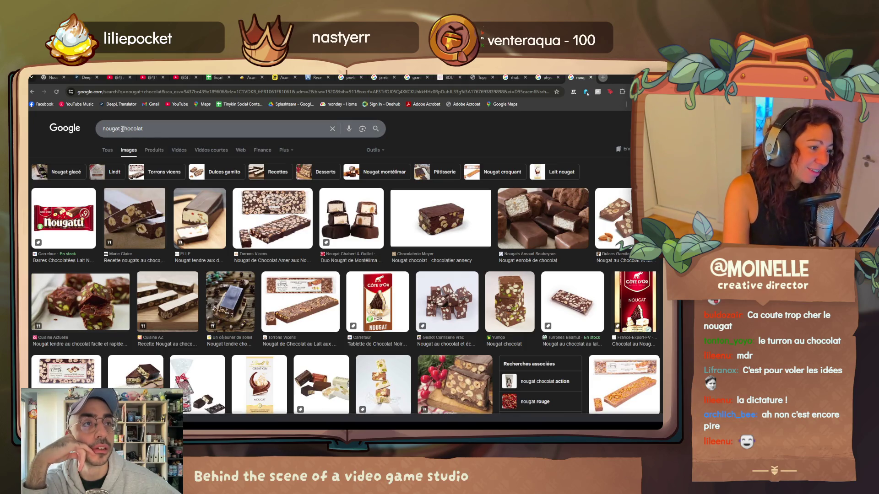
double_click(155, 128)
text(amboise)
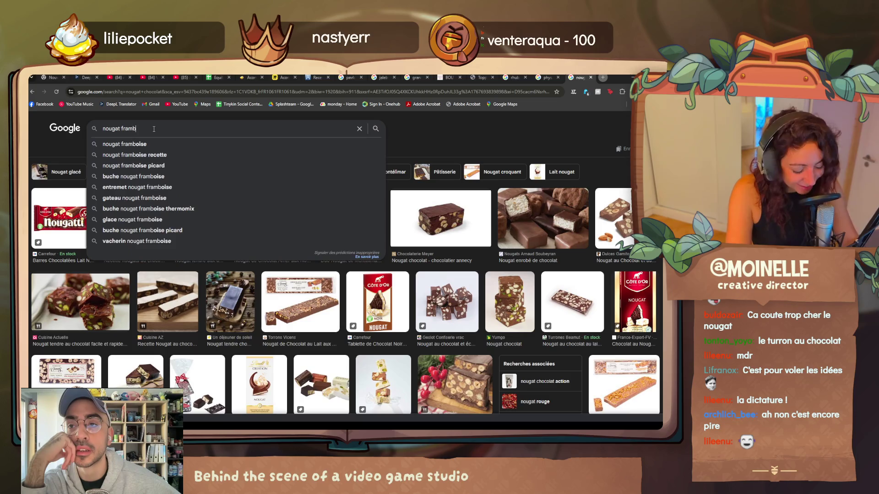
- Search images for 'nougat framboise' and select 'framboise' for replacement
key(Return)
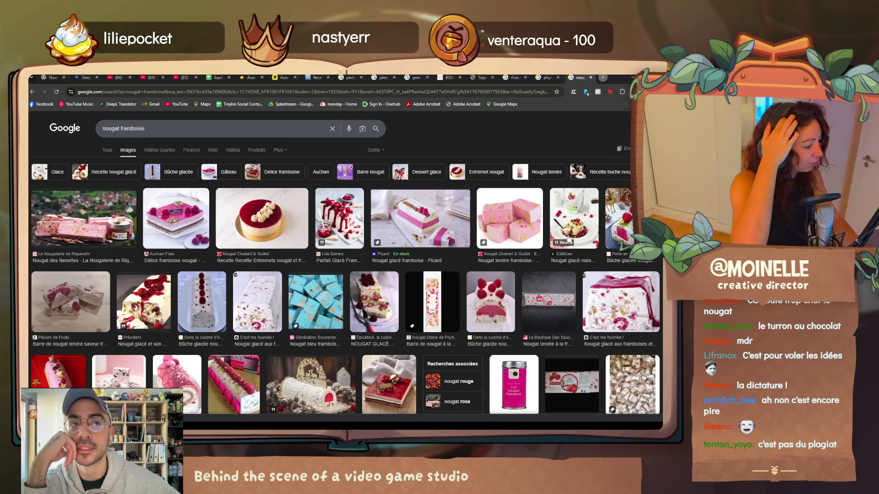
scroll(207, 298, down, 1)
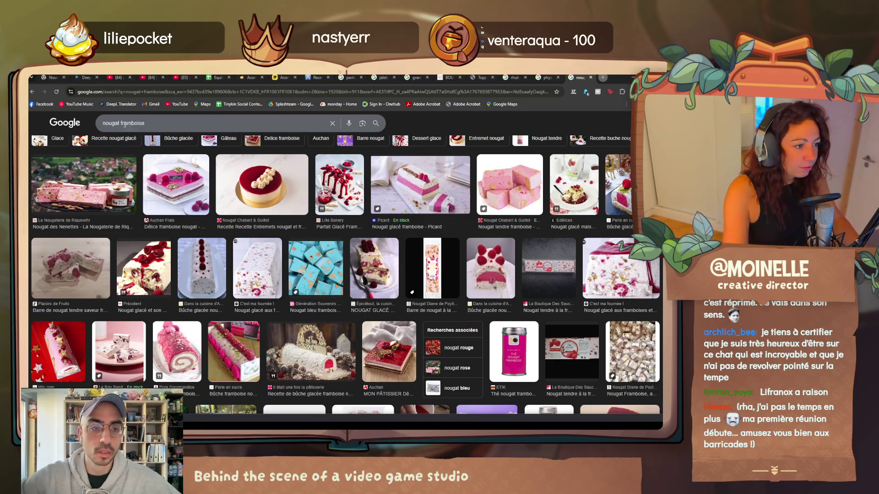
double_click(122, 123)
- Search images for 'nougat noisette', then clear 'noisette' from the query
key(BackSpace)
text(noisette)
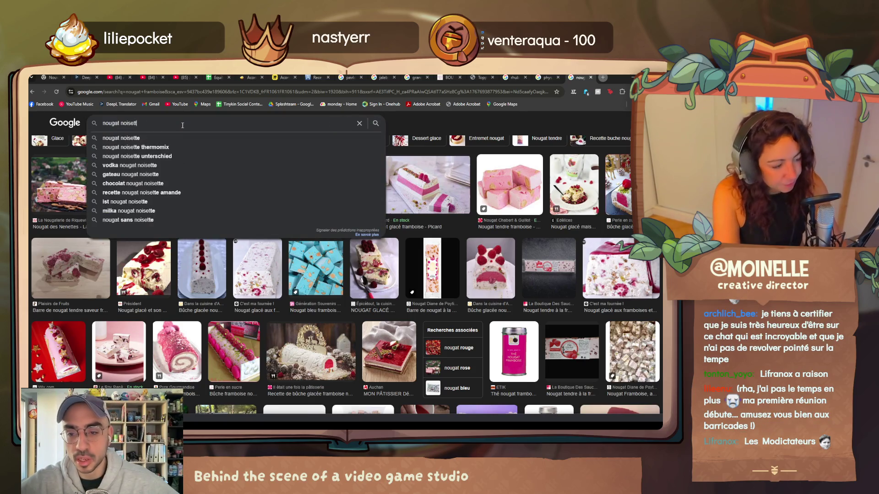
key(Return)
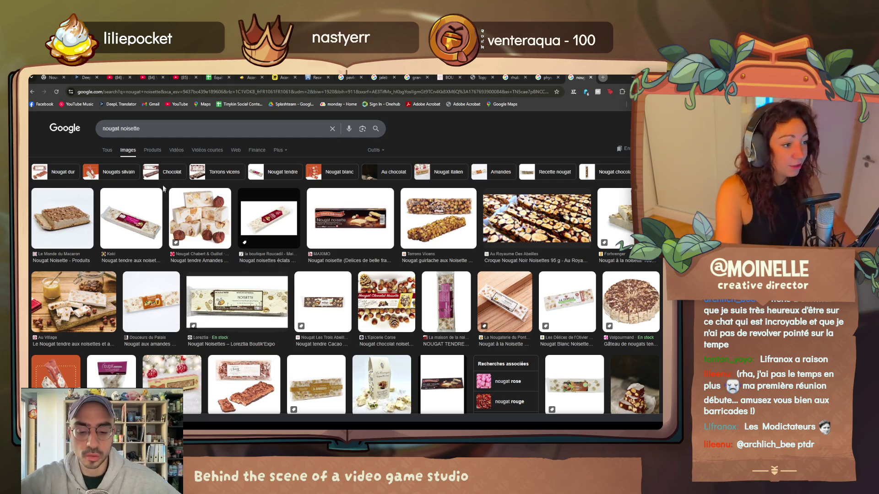
drag(141, 128, 123, 128)
key(BackSpace)
text(banane)
- Search nougat images for 'banane' and then 'glacé mure'
key(Return)
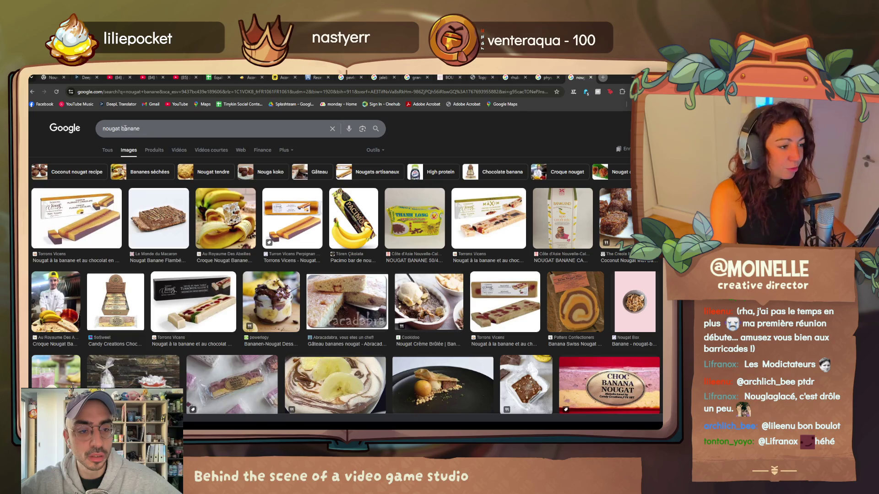
click(152, 129)
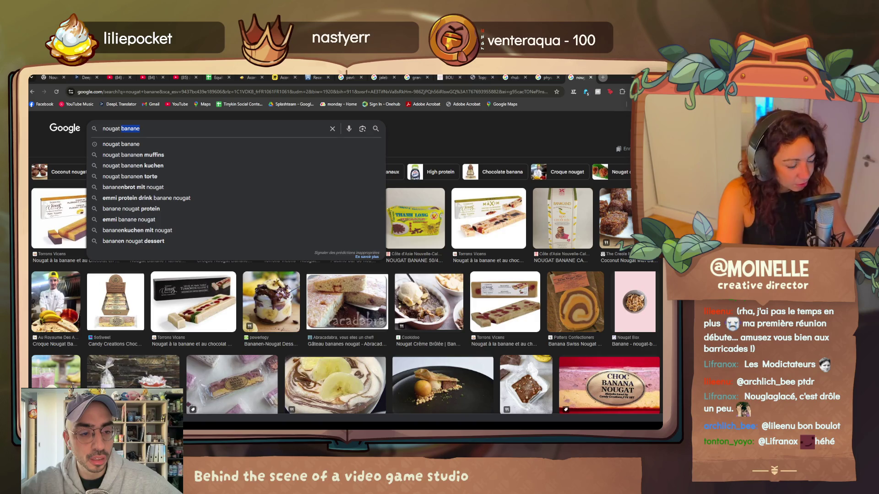
text(glacé mure)
key(Return)
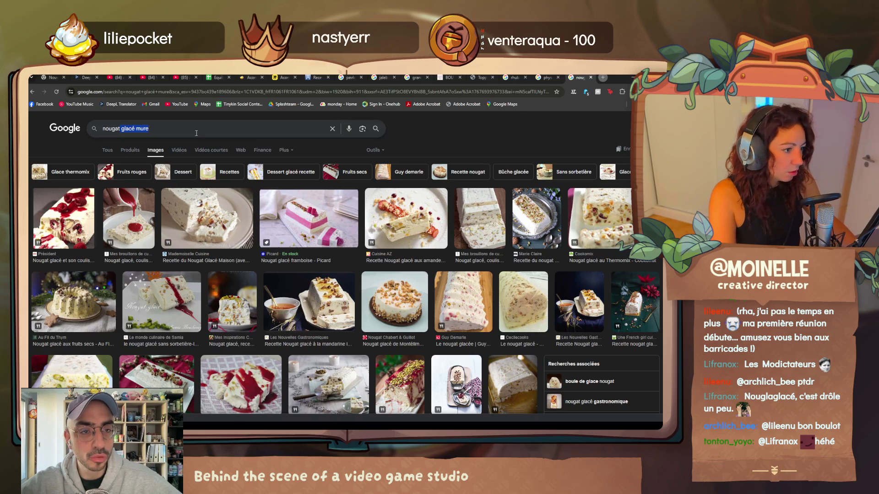
text(noix de c)
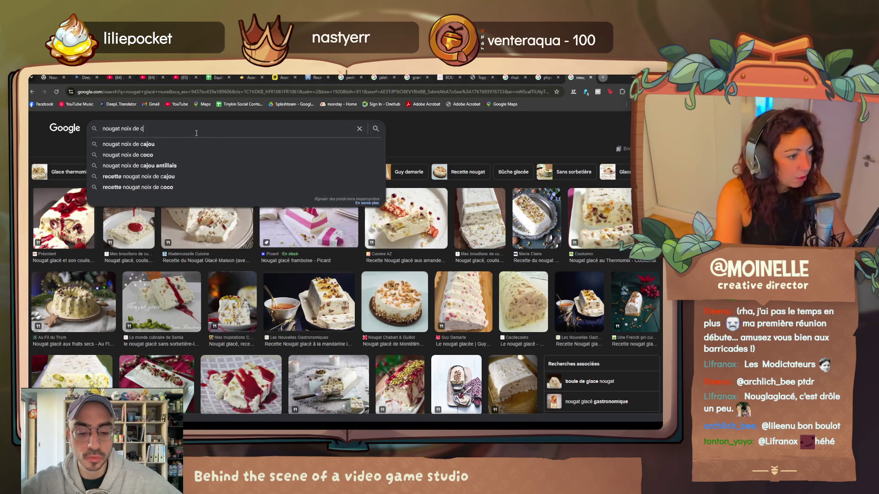
text(oco)
- Search nougat images for 'noix de coco' and then 'café'
key(Return)
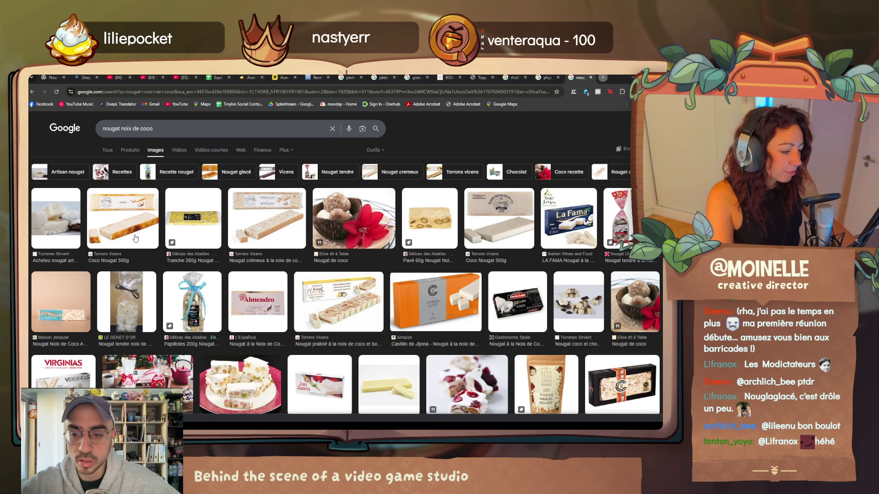
scroll(135, 238, down, 3)
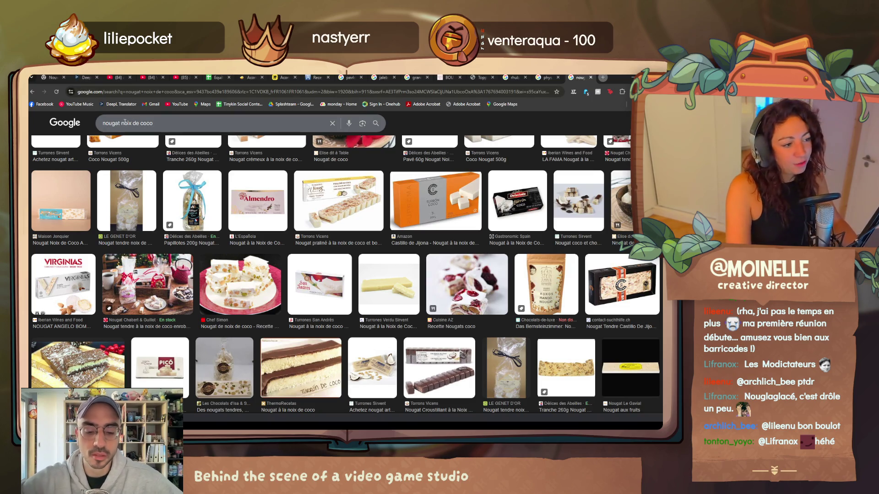
click(172, 125)
key(ctrl+BackSpace)
key(ctrl+BackSpace)
key(ctrl+BackSpace)
text(café)
key(Return)
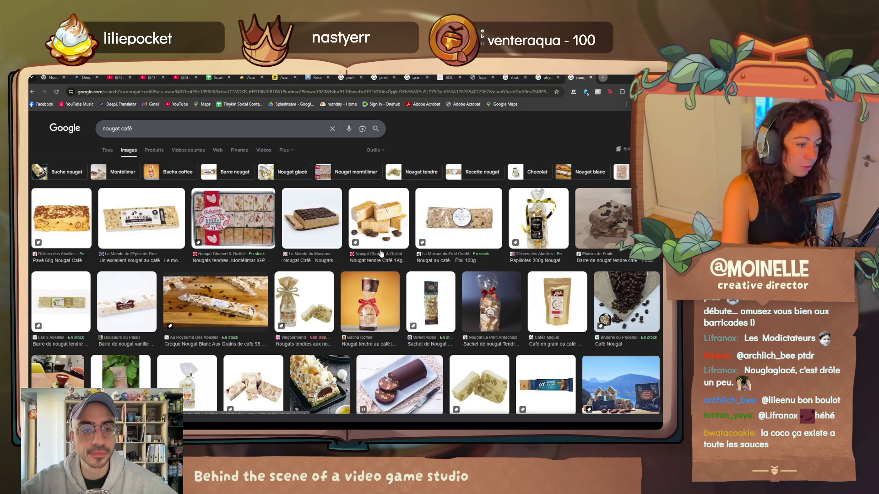
- Search 'nougat ananas', then 'nougat glacé' with general web results
click(121, 128)
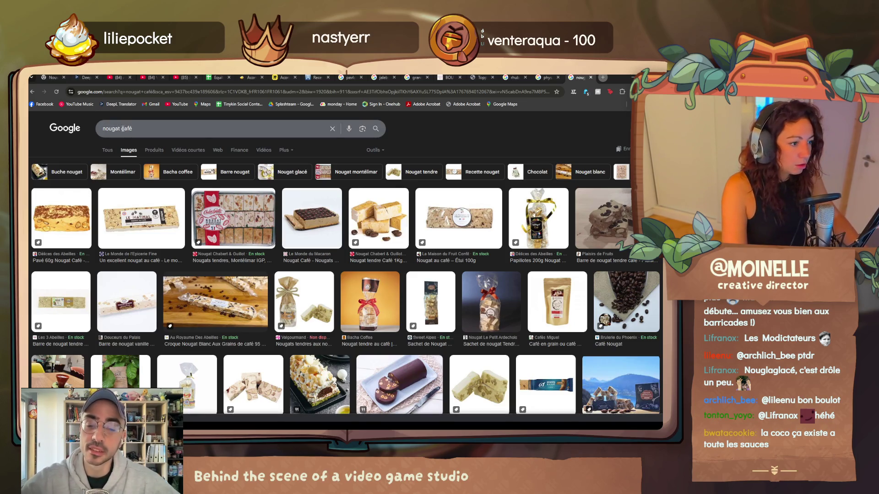
key(Delete)
key(Delete)
key(Delete)
text(ananas)
key(Return)
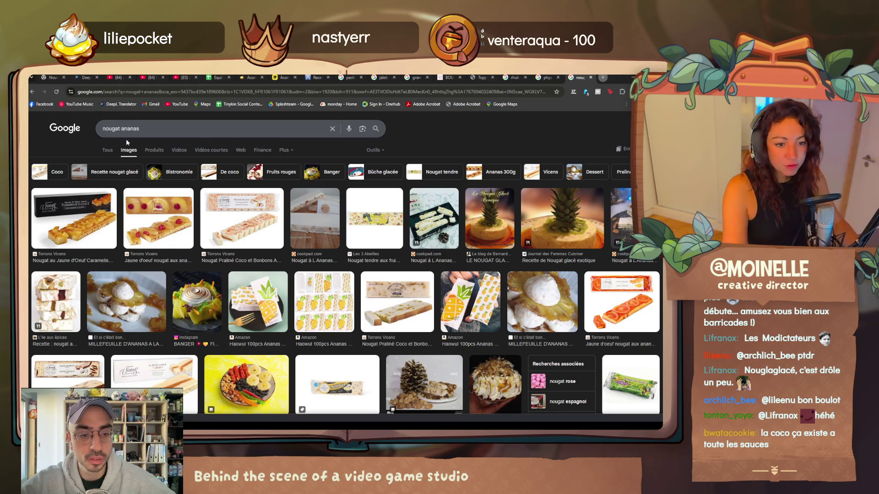
drag(148, 129, 112, 128)
text(g)
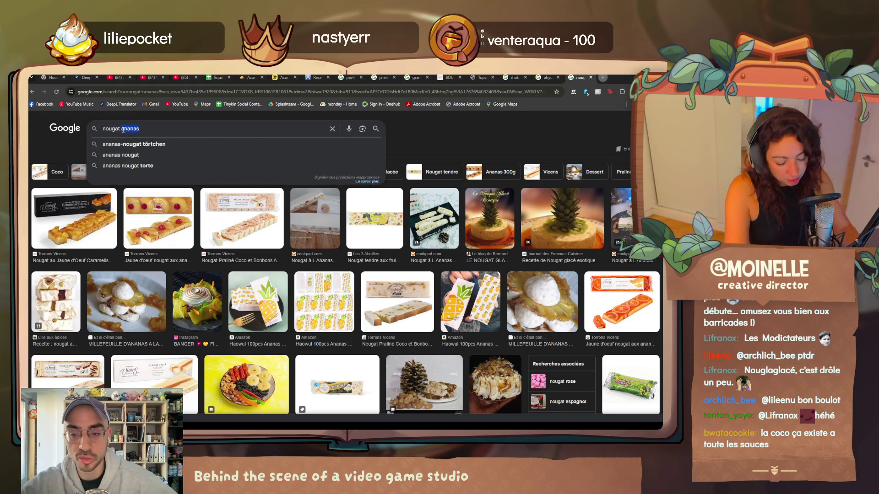
text(lacé)
key(Return)
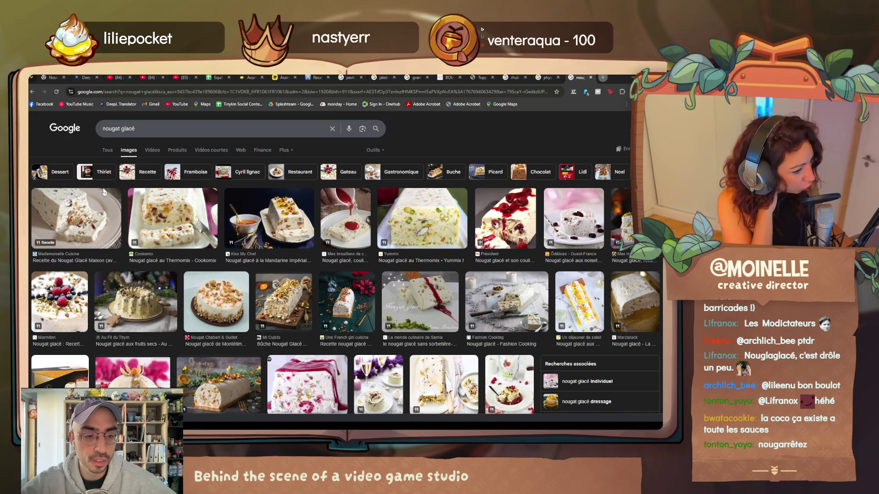
click(109, 150)
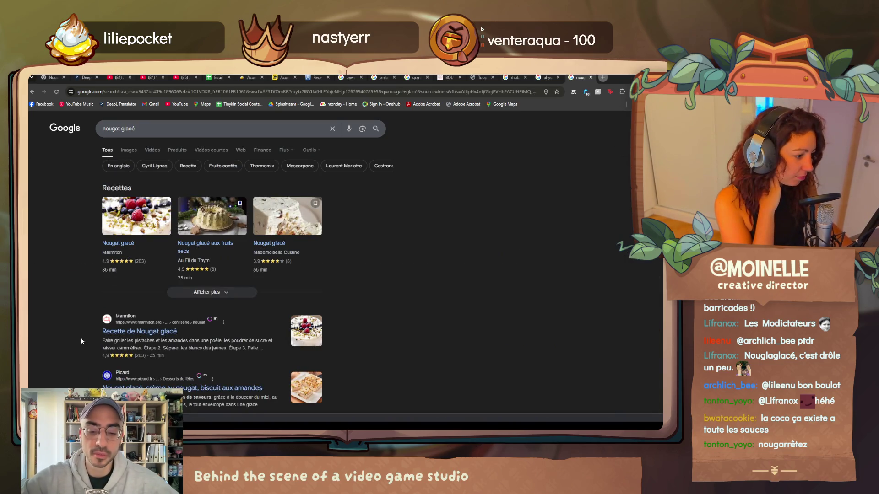
- Search 'nougat carotte', show its image results and select 'carotte' for replacement
double_click(138, 131)
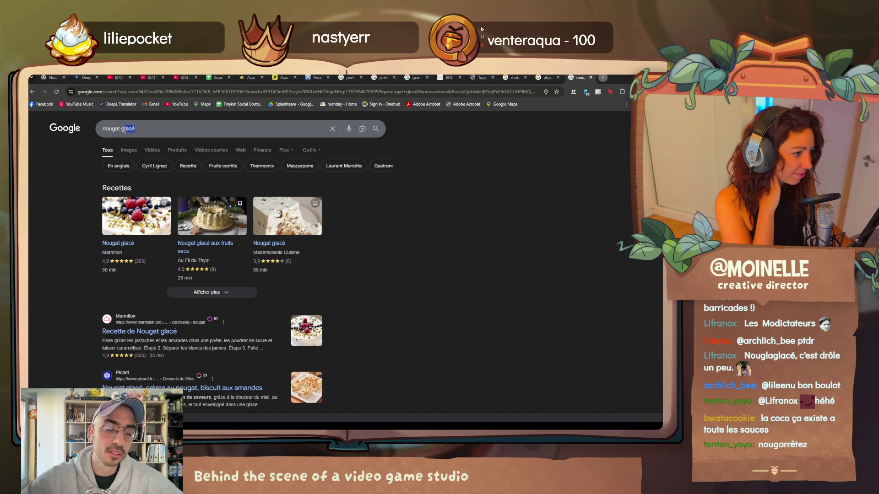
text(carotte)
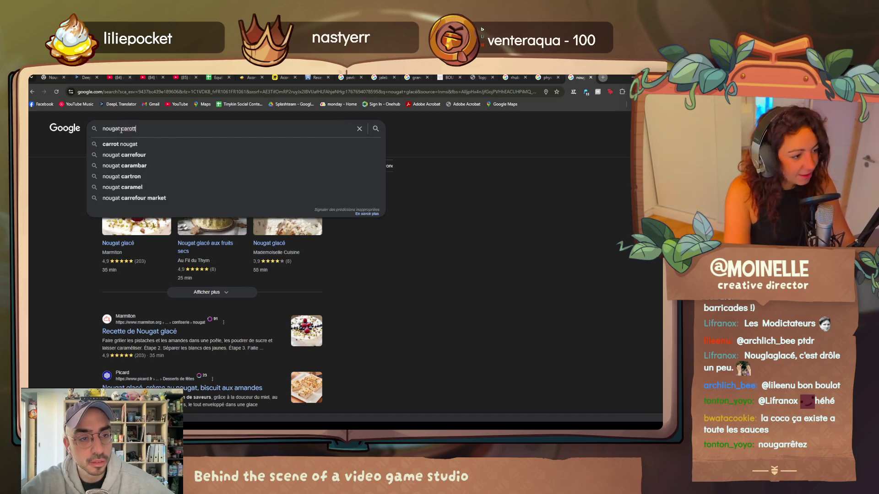
key(Return)
click(152, 150)
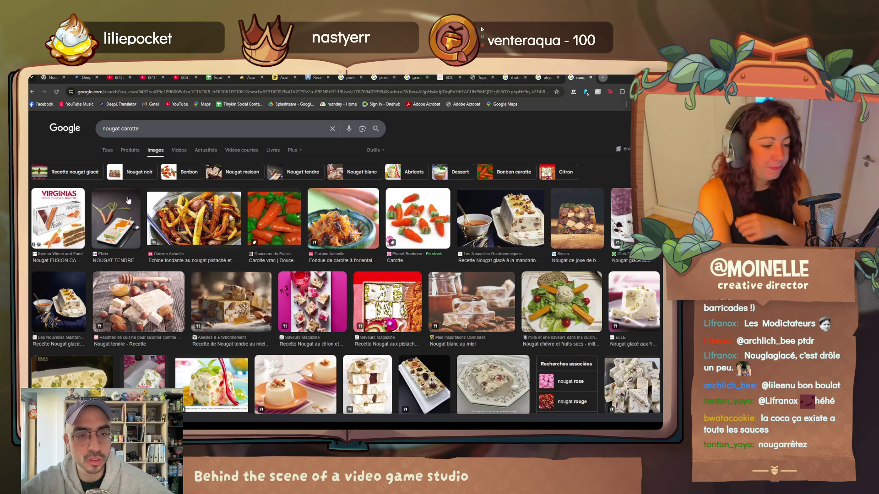
drag(127, 129, 140, 128)
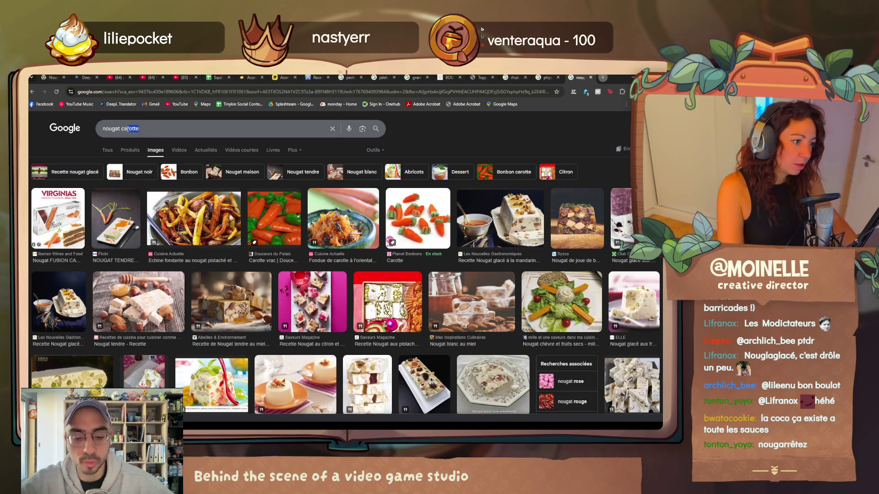
text(cerise)
- Run the Google search for "nougat cerise" to get cherry nougat results
key(Return)
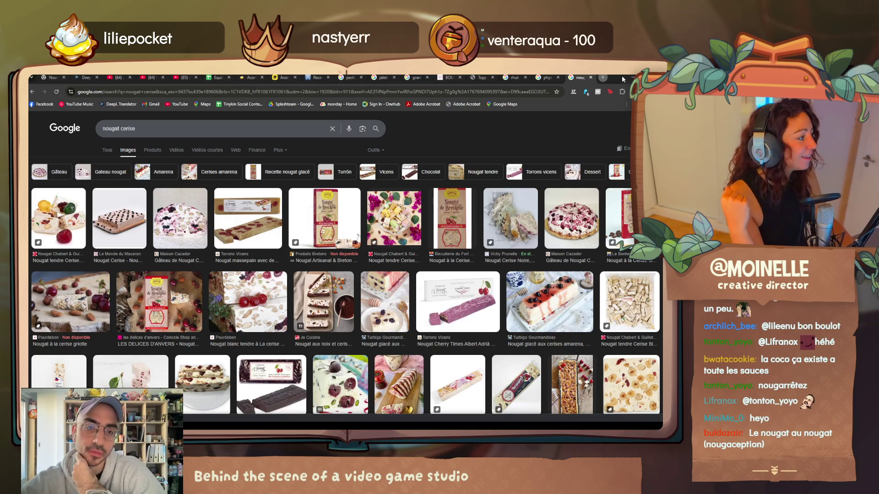
- Search "tacos el pastor" images in a new tab, preview the Jo Cooks picture, then return to the spreadsheet
click(601, 77)
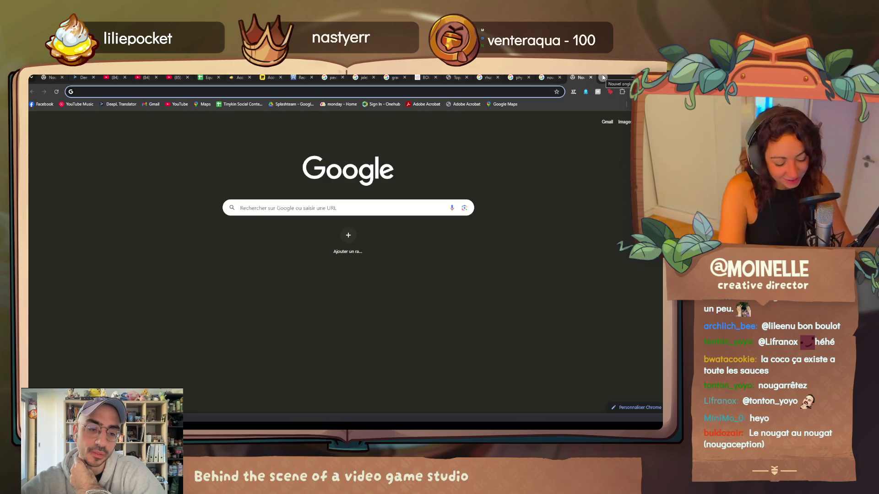
text(tacos)
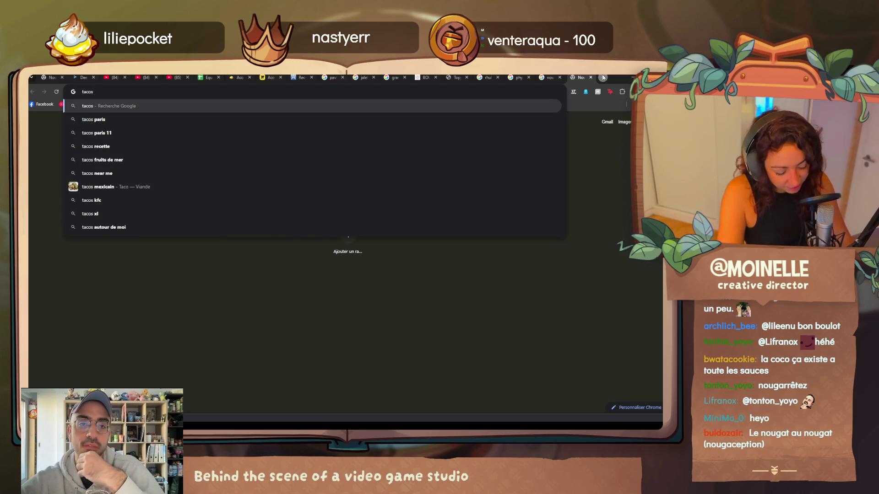
text( el pastor)
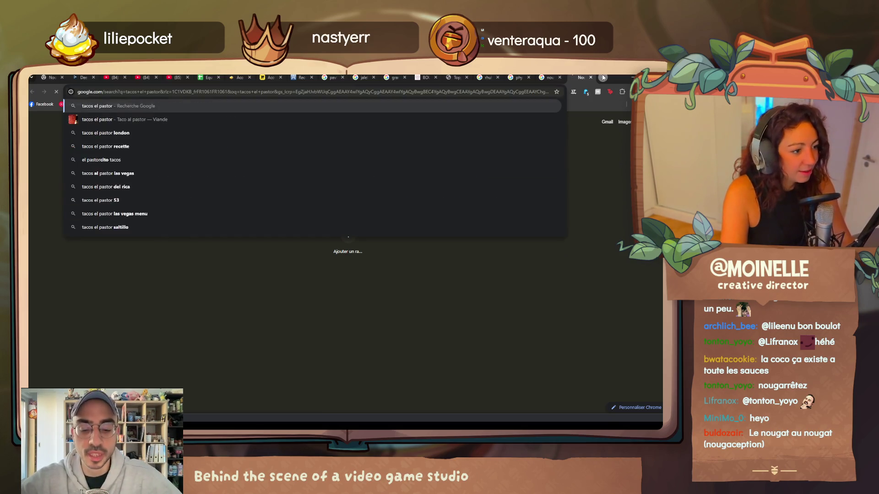
key(Return)
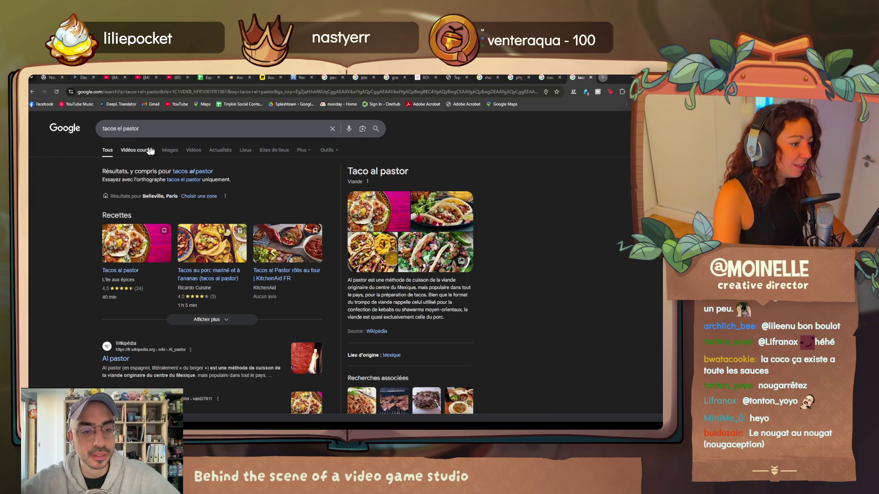
click(169, 152)
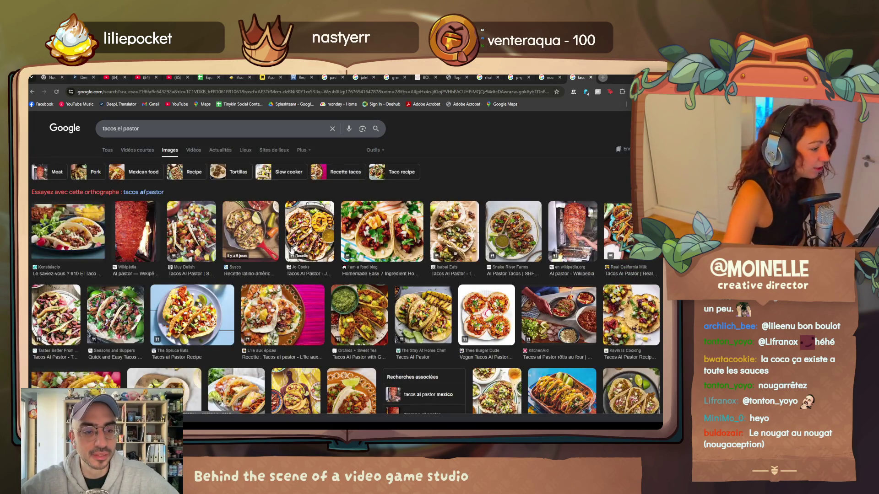
click(289, 252)
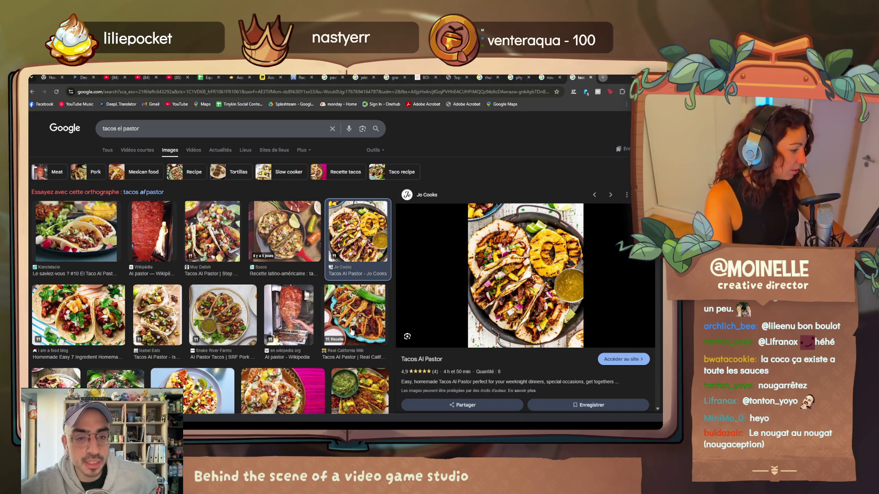
scroll(316, 331, down, 2)
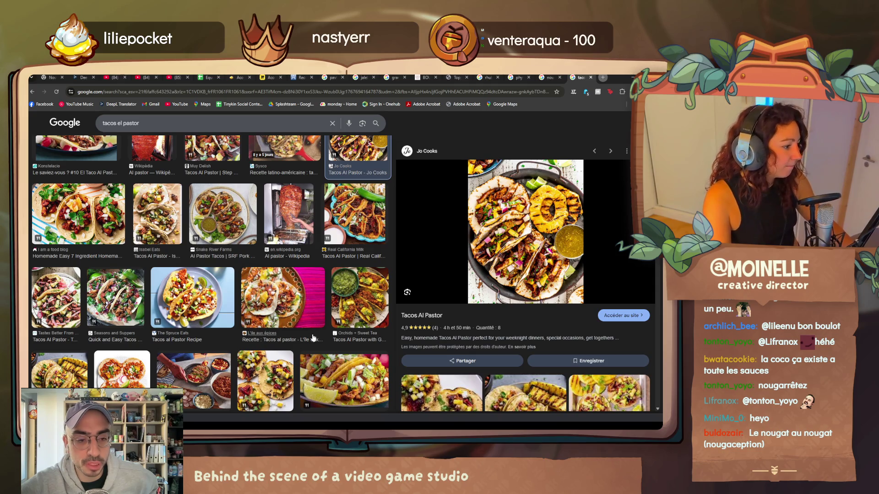
scroll(278, 335, up, 2)
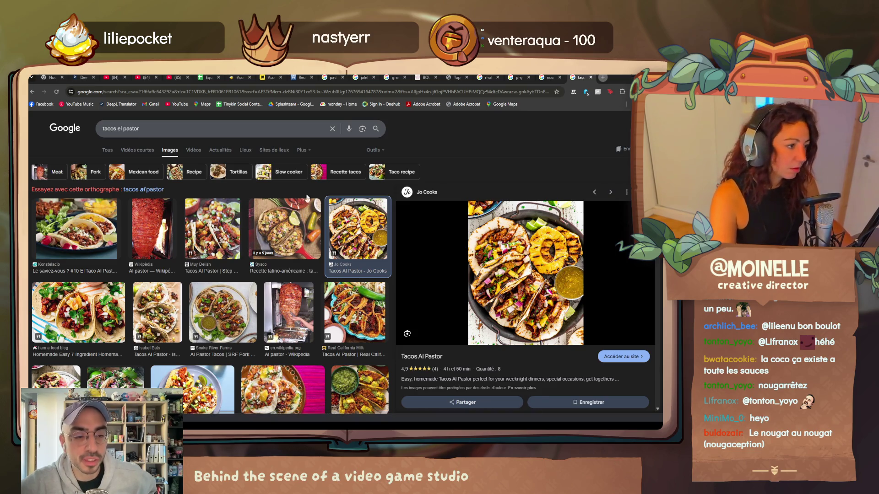
click(208, 78)
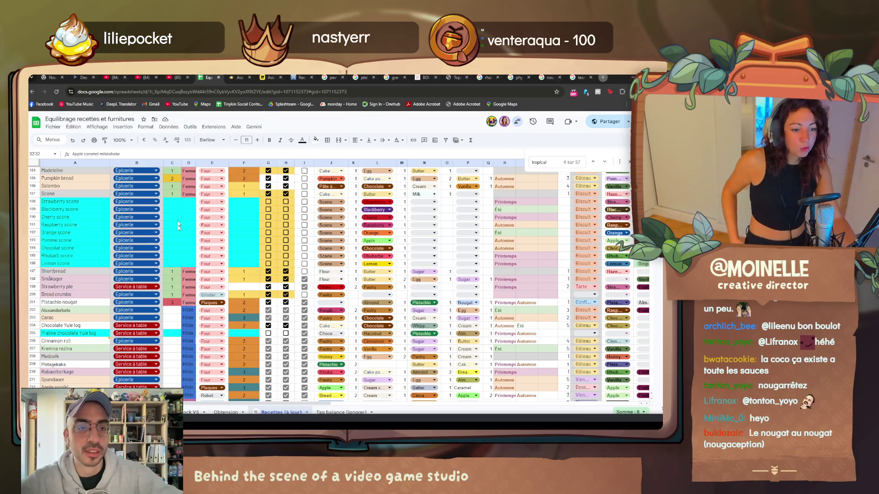
scroll(217, 375, down, 5)
scroll(217, 371, down, 5)
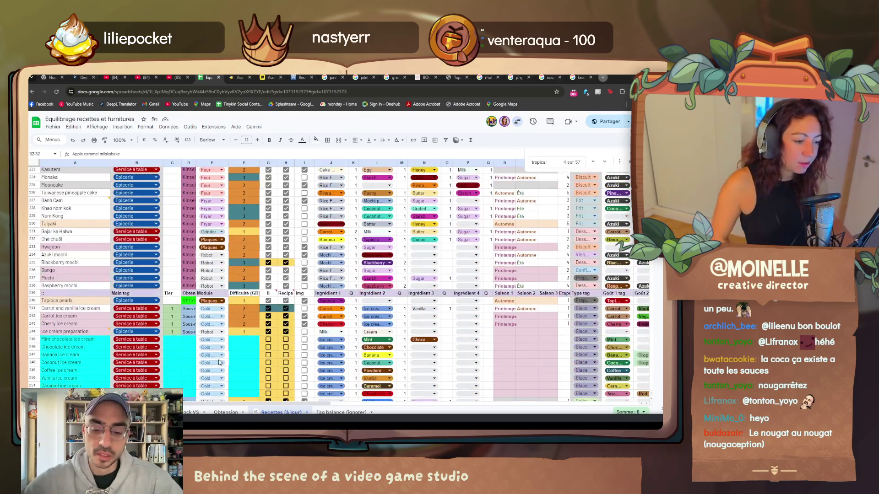
scroll(219, 367, down, 5)
scroll(219, 362, down, 5)
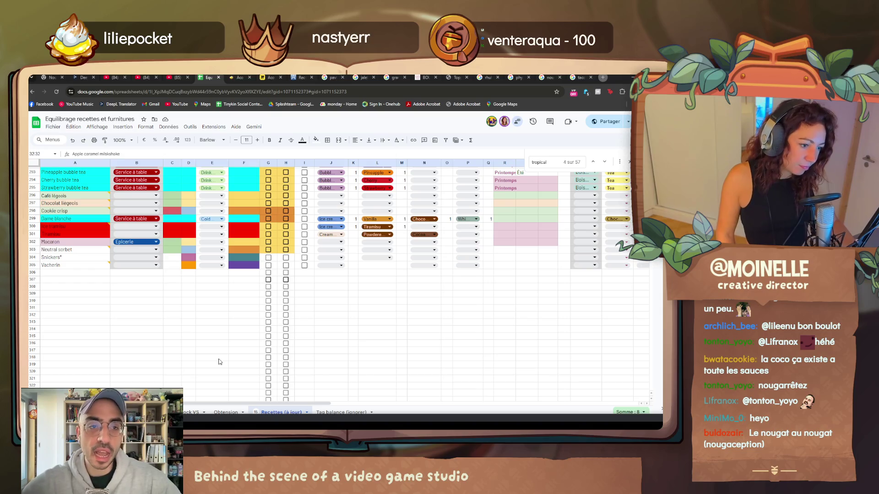
scroll(220, 362, up, 2)
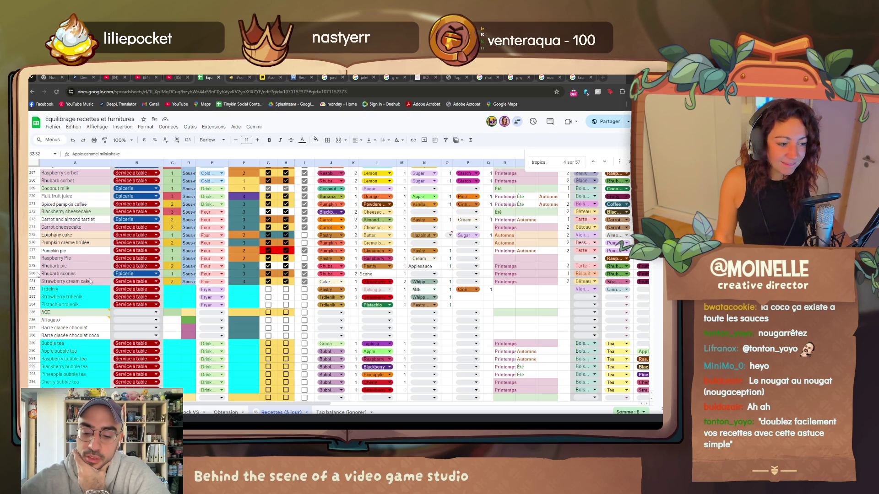
scroll(229, 312, down, 5)
scroll(229, 312, down, 5)
scroll(229, 312, up, 3)
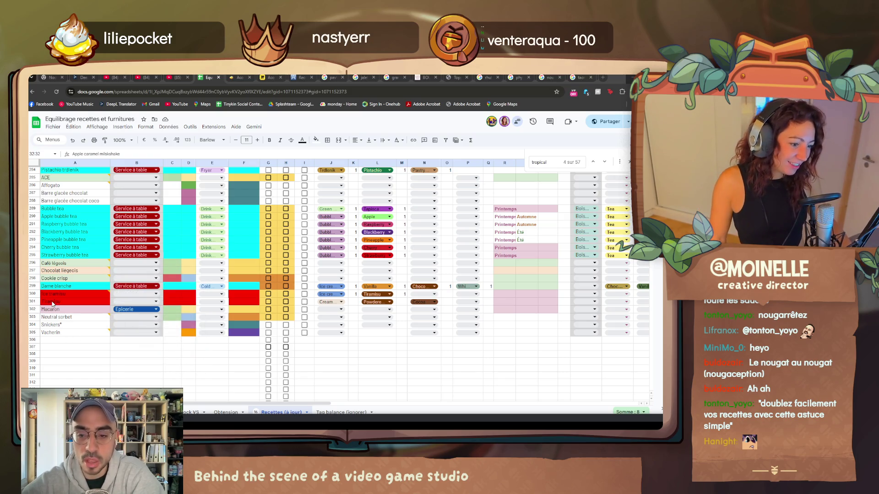
click(96, 303)
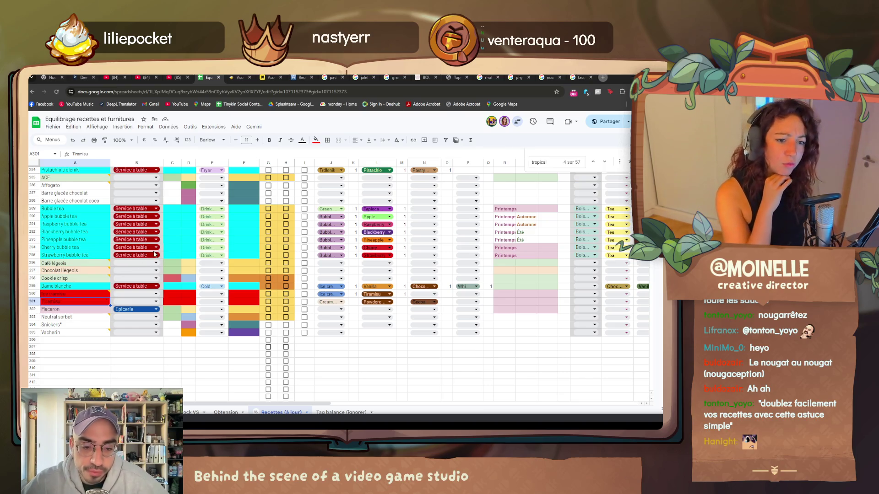
scroll(129, 219, up, 10)
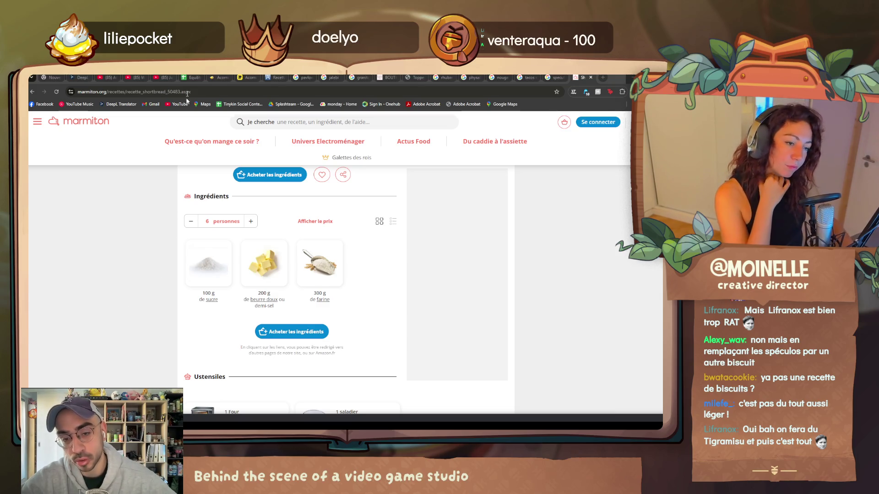
- Return from the Marmiton shortbread recipe to the recipe-balancing spreadsheet
click(190, 77)
scroll(229, 382, up, 8)
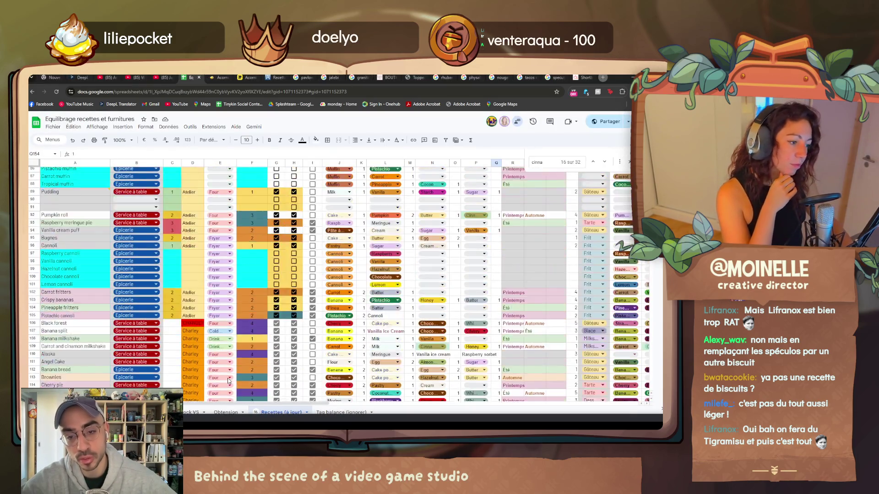
scroll(229, 384, up, 8)
scroll(230, 390, up, 5)
scroll(230, 397, up, 5)
scroll(230, 395, down, 10)
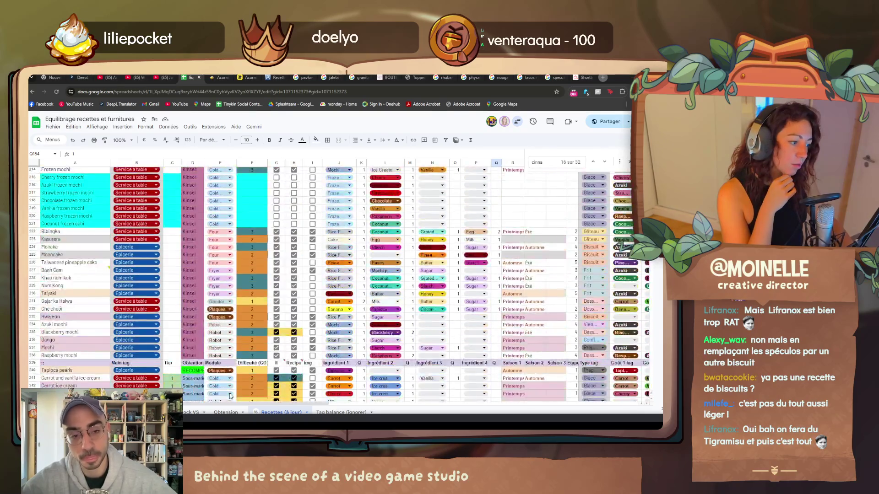
scroll(230, 394, down, 10)
scroll(229, 396, down, 2)
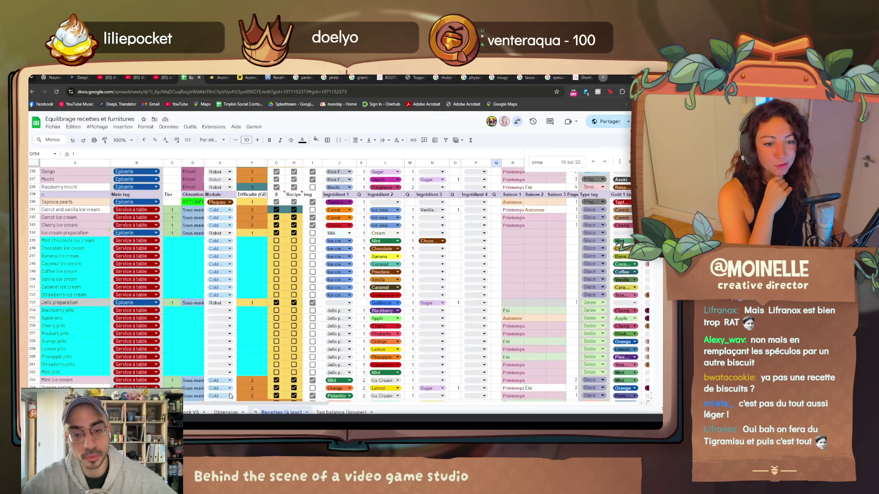
scroll(229, 396, down, 2)
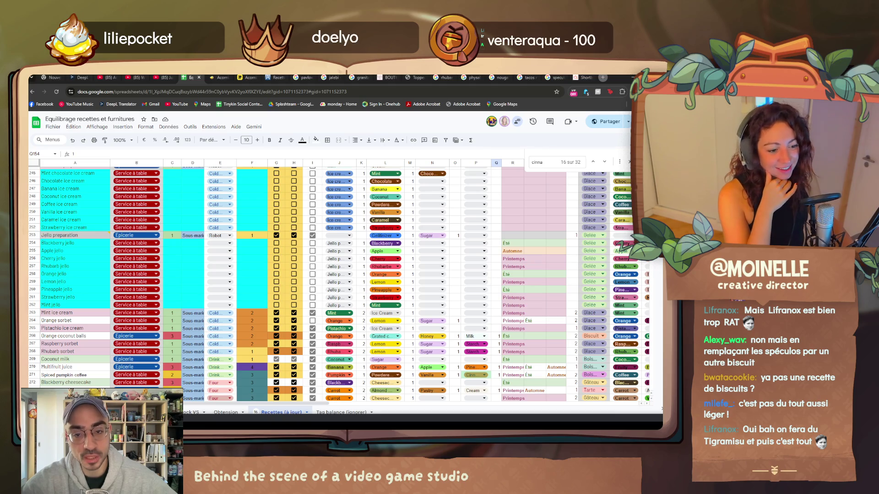
scroll(229, 396, up, 3)
scroll(154, 348, up, 4)
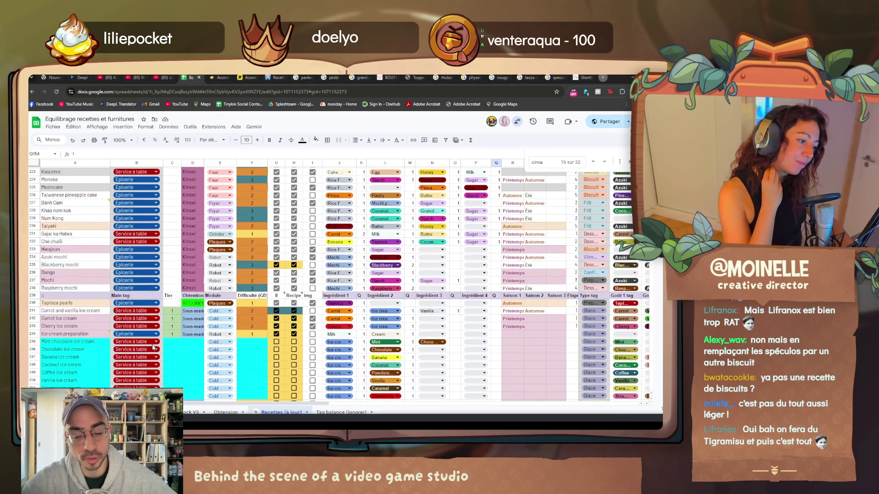
scroll(154, 347, down, 5)
scroll(154, 347, down, 5)
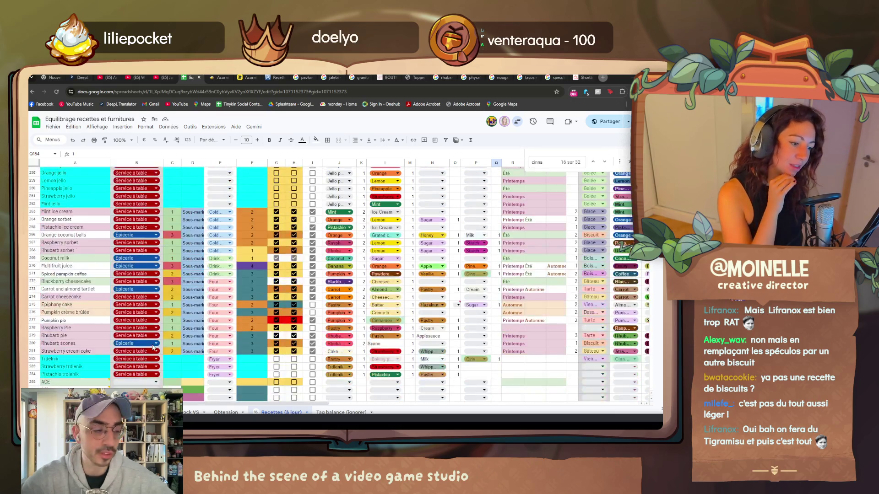
scroll(154, 347, down, 5)
scroll(152, 348, down, 5)
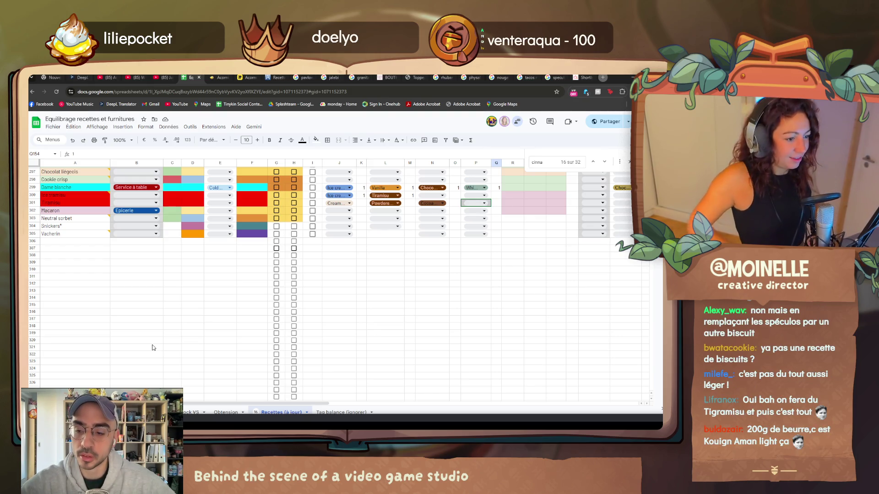
scroll(153, 347, up, 20)
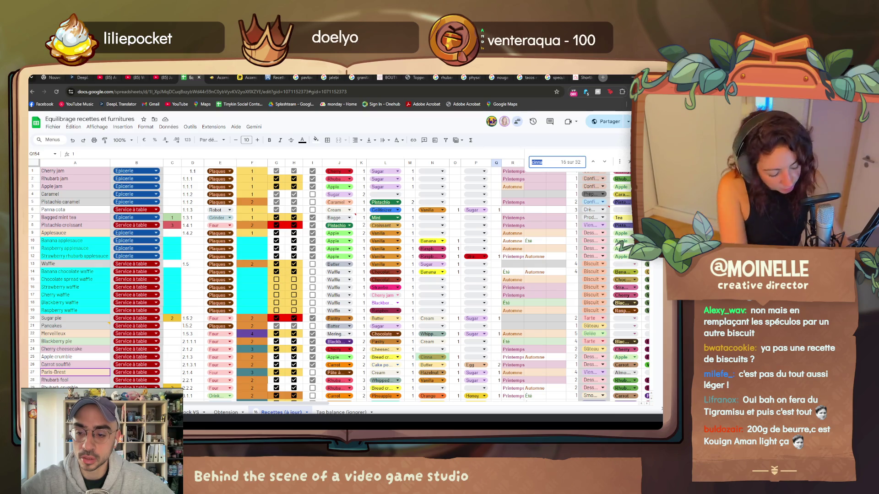
text(biscui)
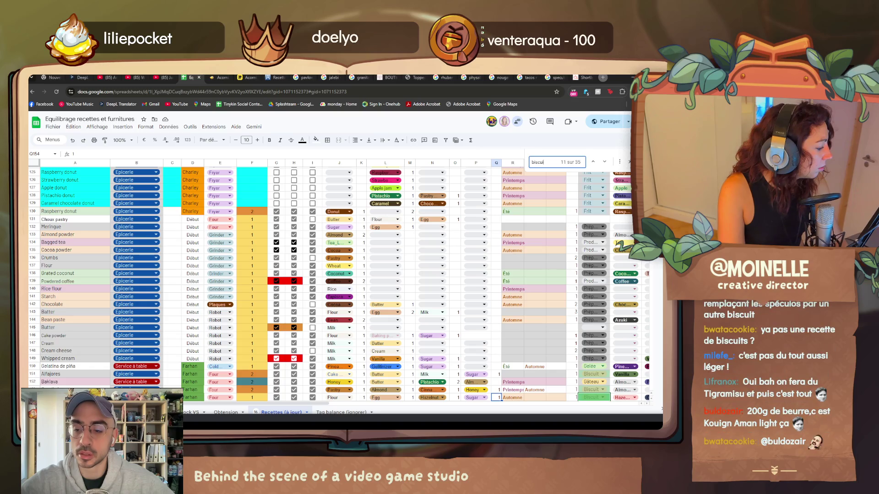
scroll(178, 331, down, 2)
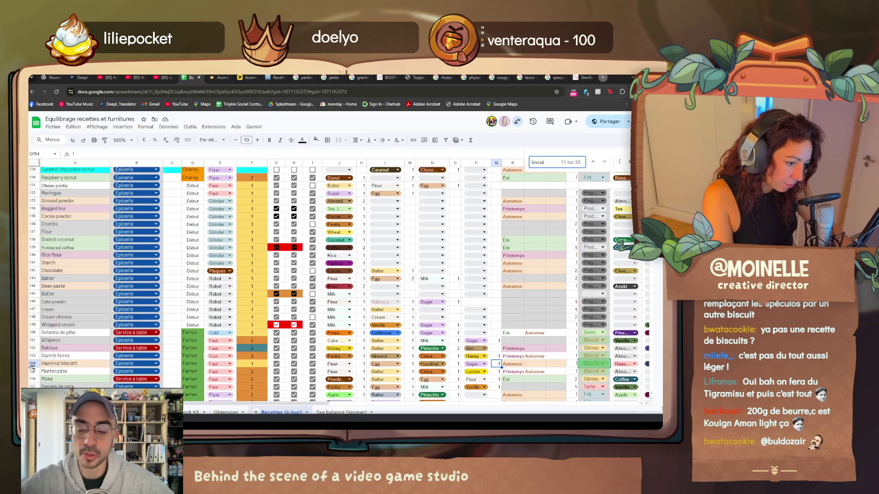
- Advance the 'biscuit' Find results from match 11 to match 19 of 35
click(604, 163)
click(603, 163)
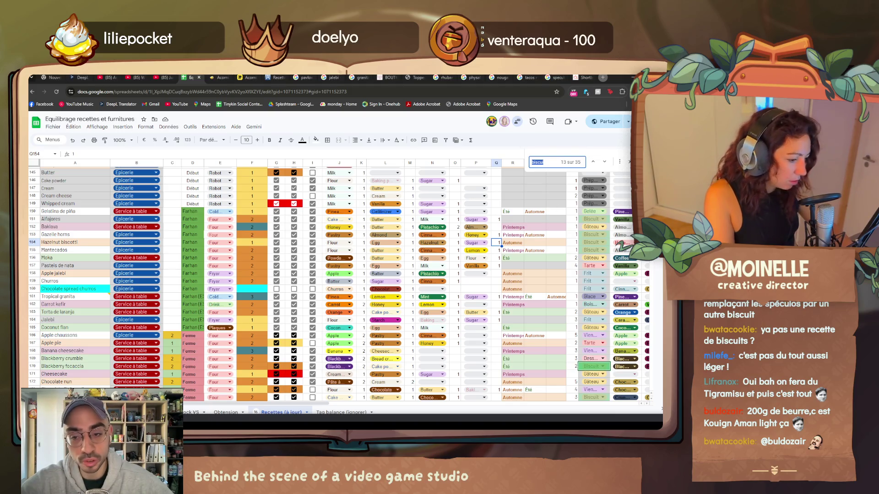
click(603, 164)
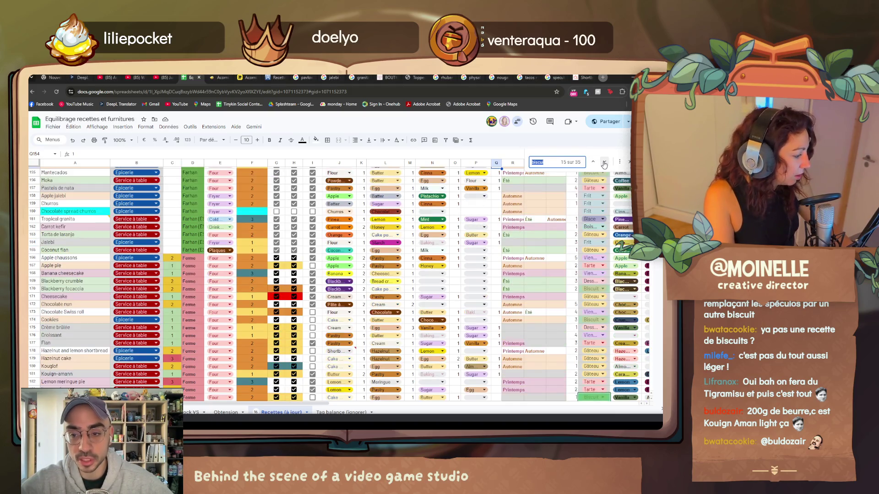
click(603, 162)
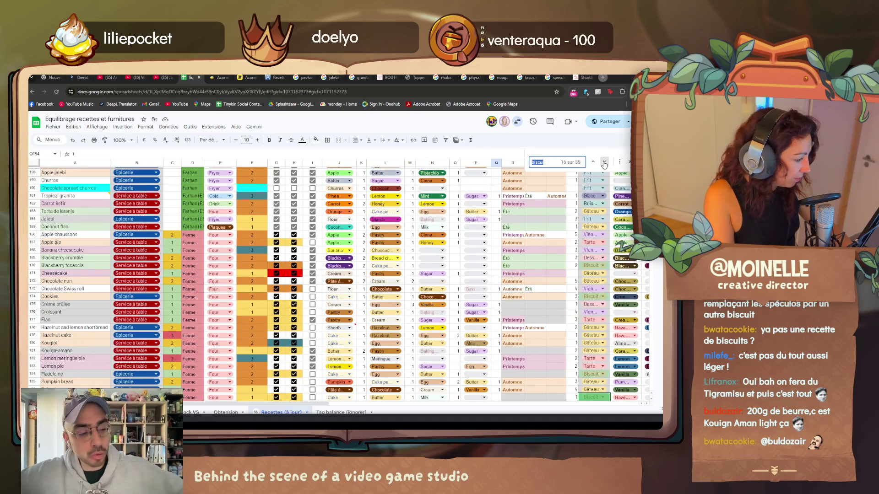
click(604, 163)
click(604, 163)
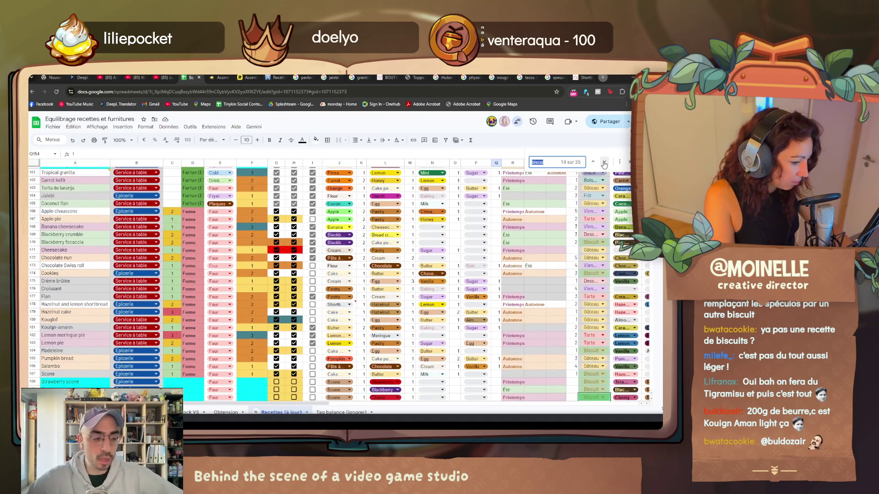
click(604, 163)
click(603, 163)
click(603, 163)
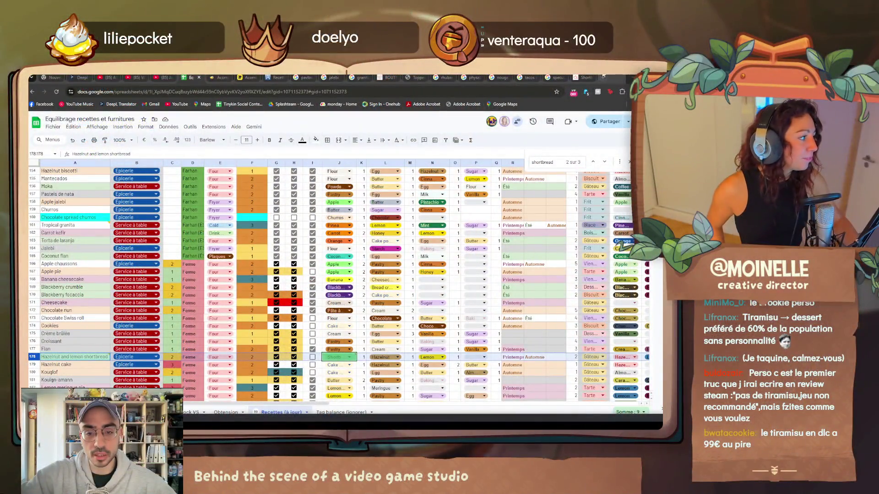
click(603, 78)
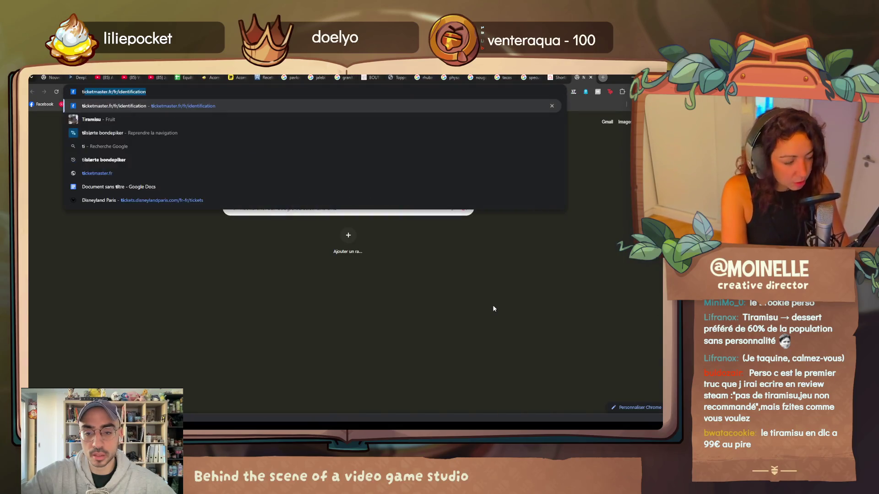
text(tiramus)
- Search Google for "tiramisu variante" and open the Cuisine AZ fruit tiramisu recipes article
key(BackSpace)
text(isu )
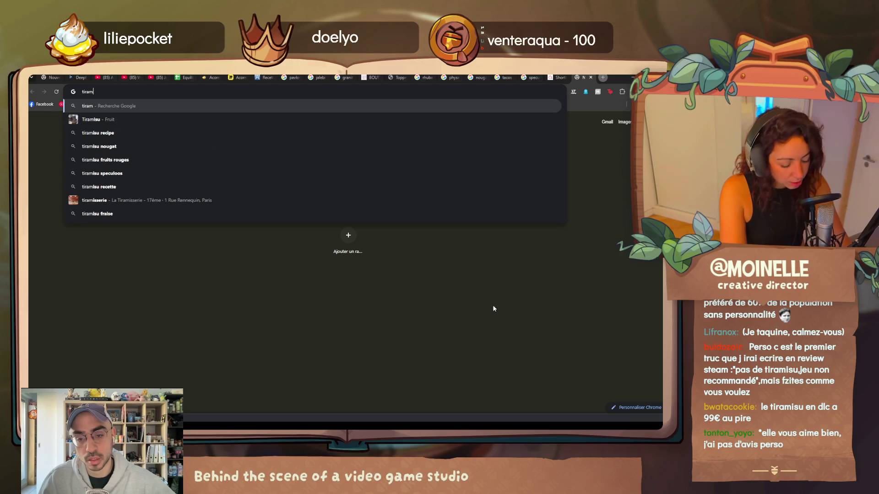
text(variante)
key(Return)
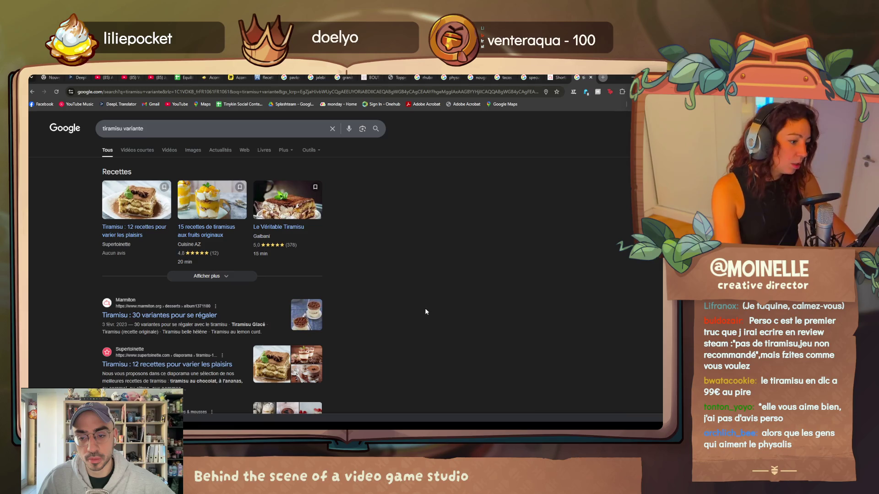
click(205, 235)
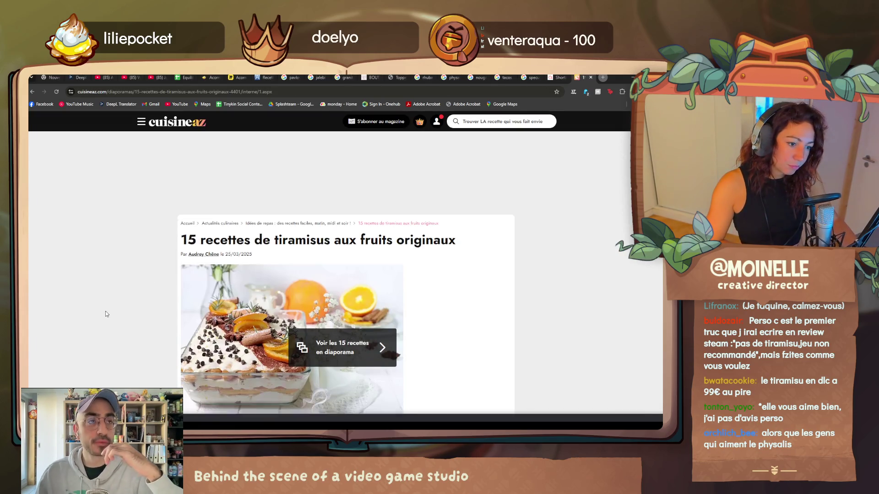
scroll(106, 315, down, 5)
scroll(105, 315, down, 5)
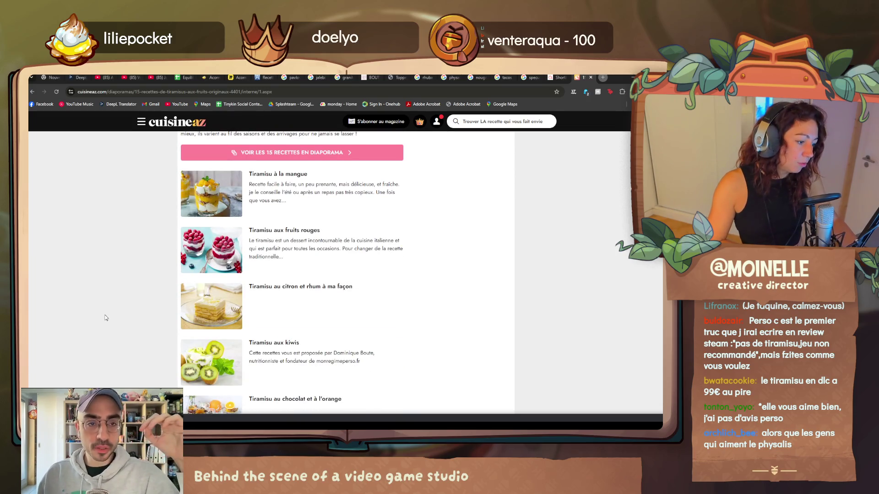
scroll(105, 316, down, 2)
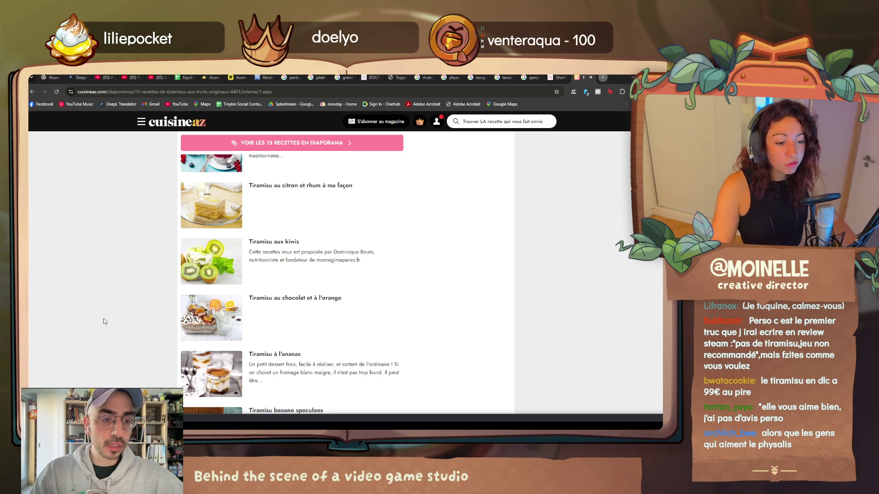
scroll(104, 322, down, 3)
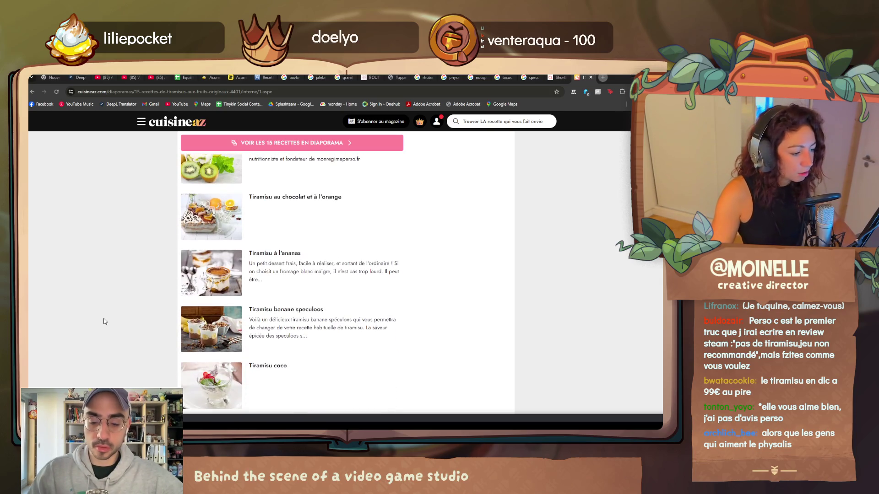
scroll(104, 320, down, 2)
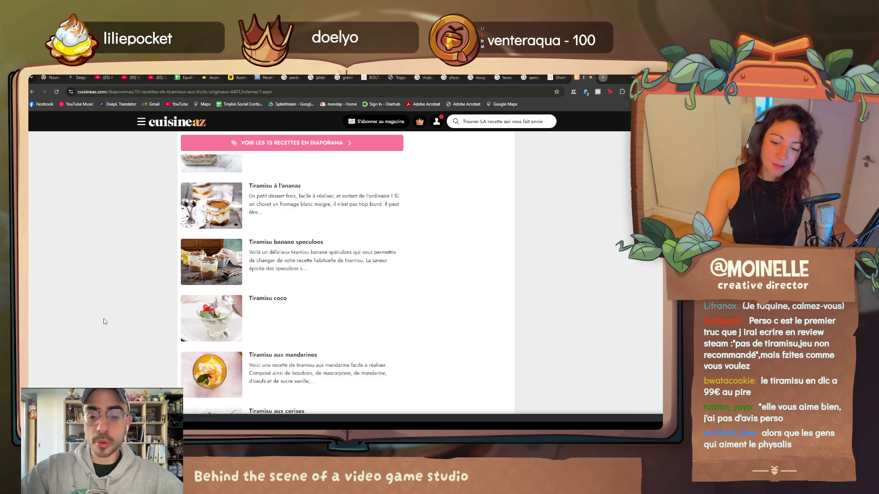
scroll(103, 320, down, 1)
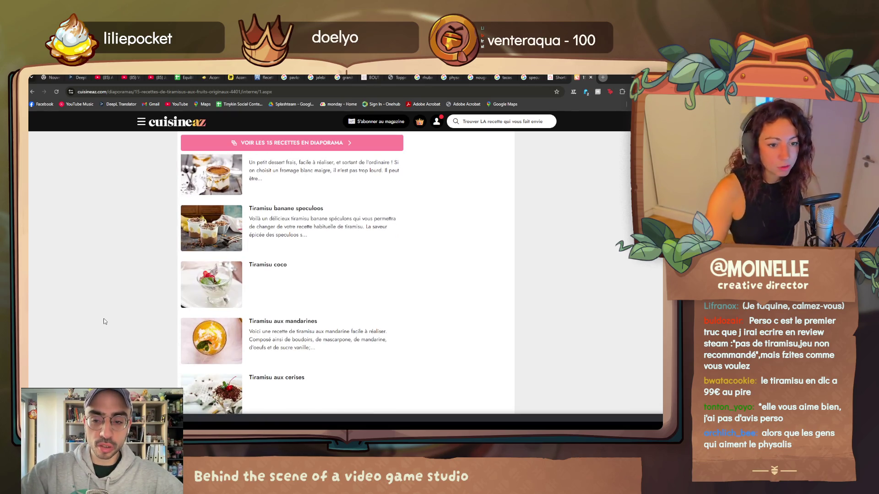
scroll(104, 318, up, 2)
scroll(104, 318, up, 2)
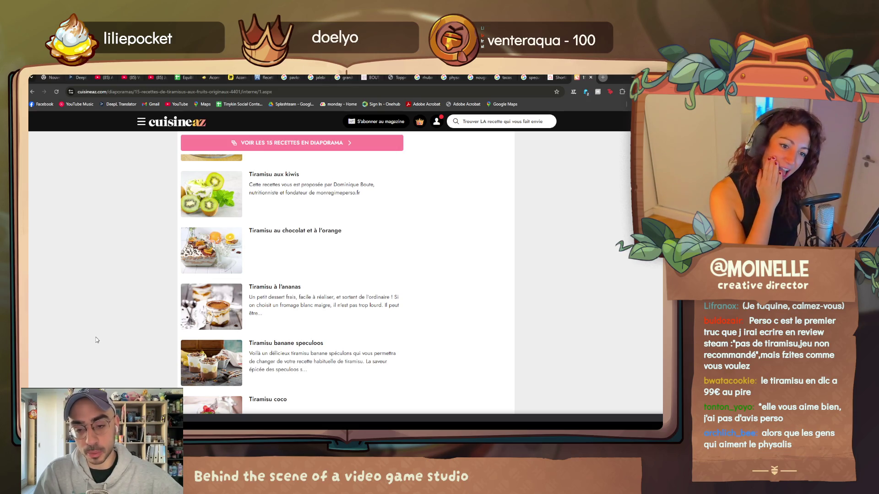
scroll(96, 339, down, 2)
scroll(96, 339, down, 1)
scroll(97, 339, down, 1)
scroll(96, 339, down, 1)
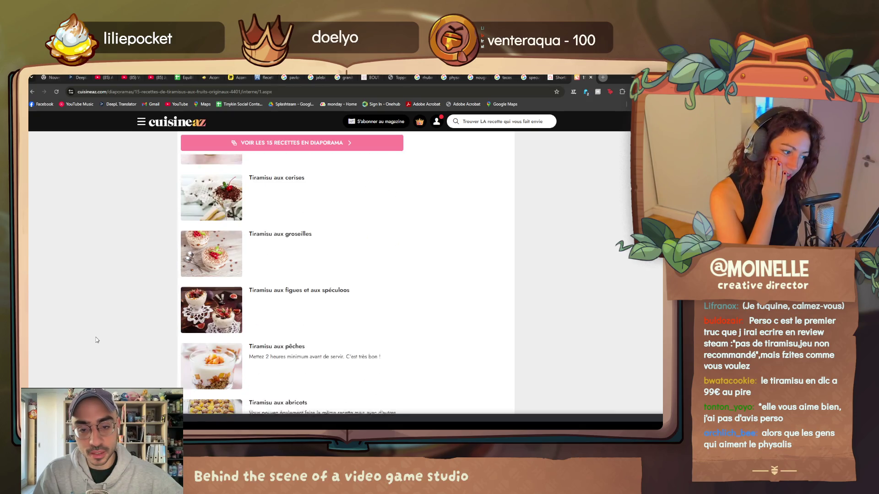
scroll(96, 340, down, 3)
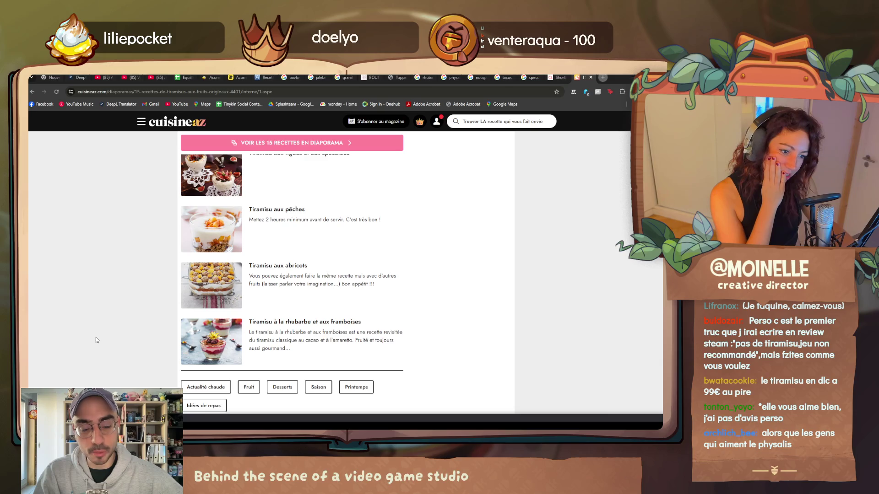
scroll(96, 340, down, 2)
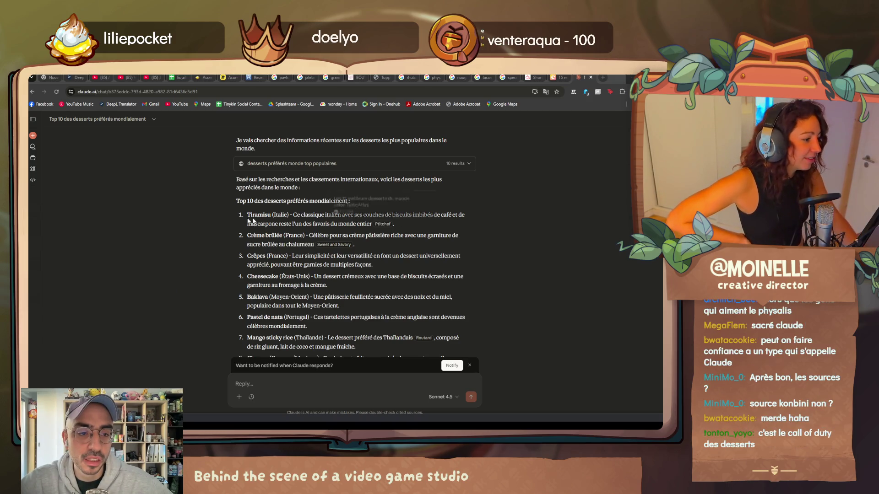
scroll(314, 187, up, 2)
- Expand Claude's web sources for the dessert ranking, then collapse them again
click(320, 201)
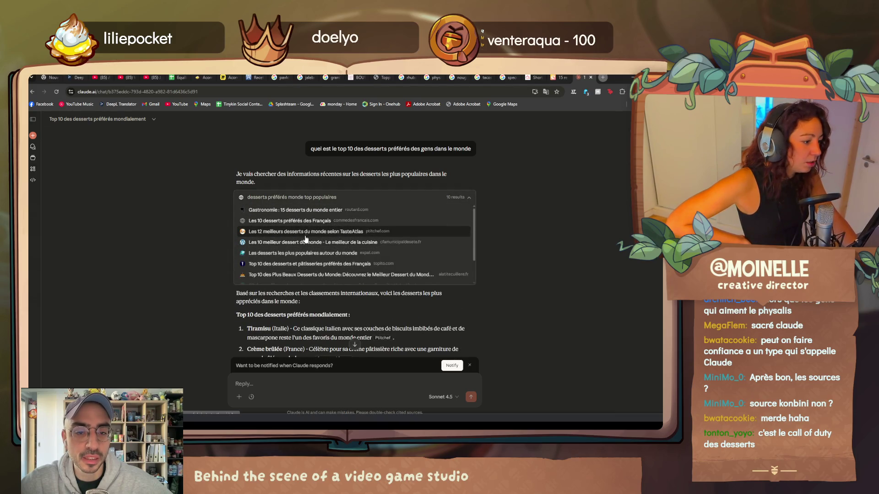
scroll(303, 240, down, 2)
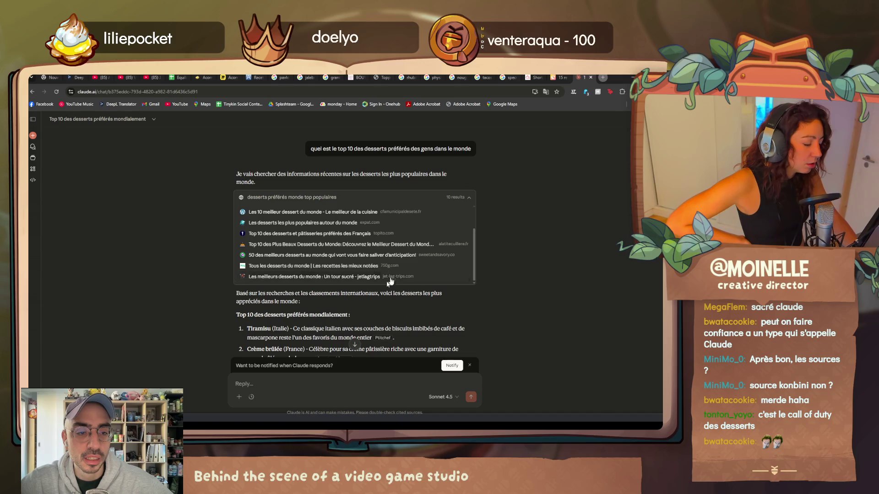
scroll(399, 236, down, 1)
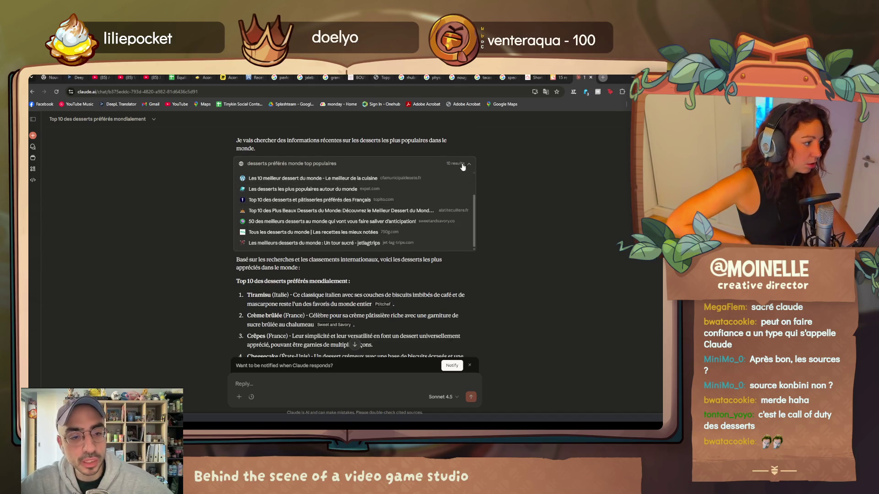
click(465, 164)
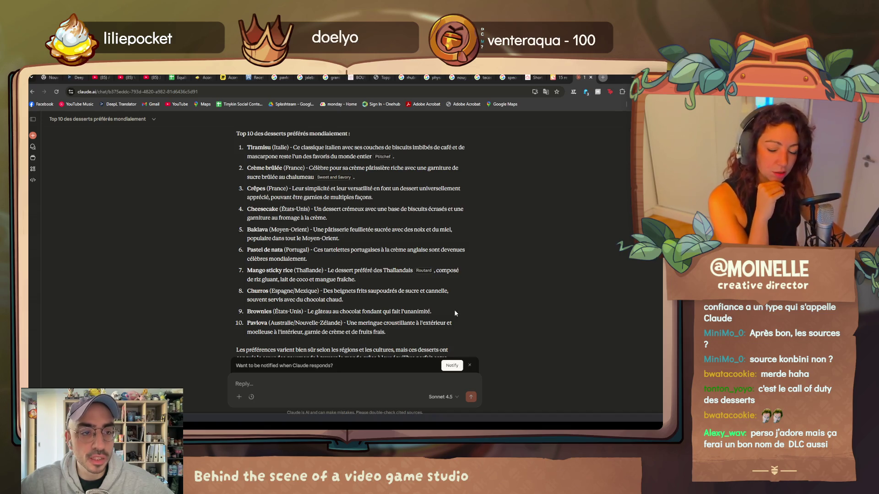
click(555, 77)
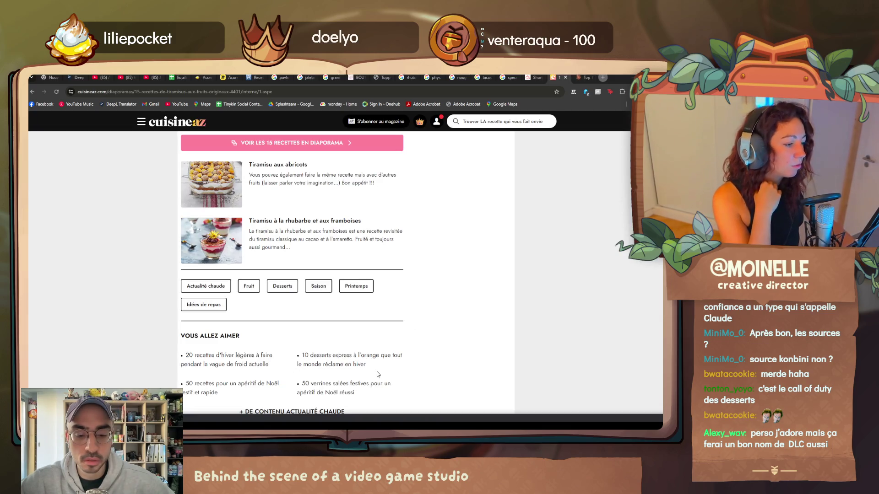
scroll(376, 379, up, 2)
scroll(414, 331, up, 2)
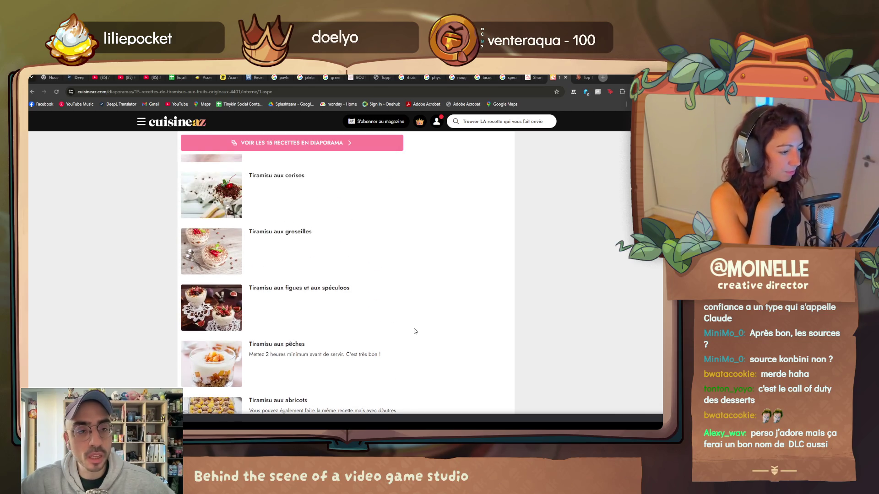
scroll(387, 373, up, 2)
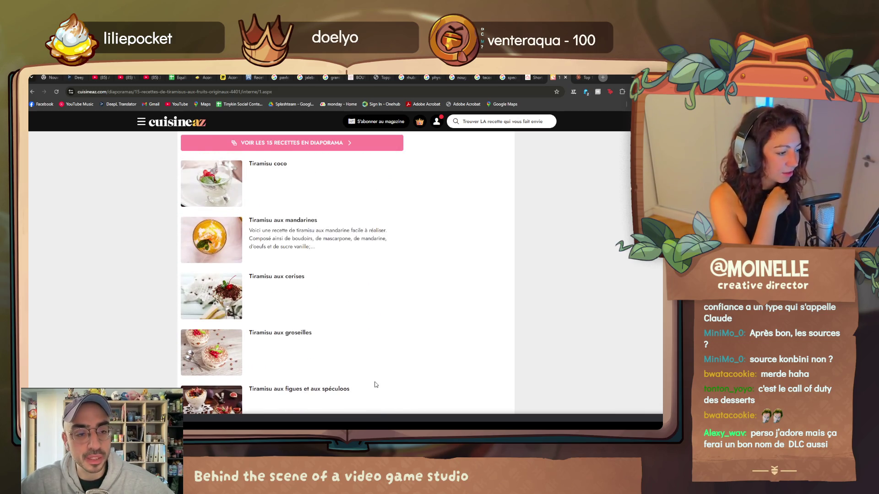
scroll(372, 389, up, 2)
scroll(371, 390, up, 2)
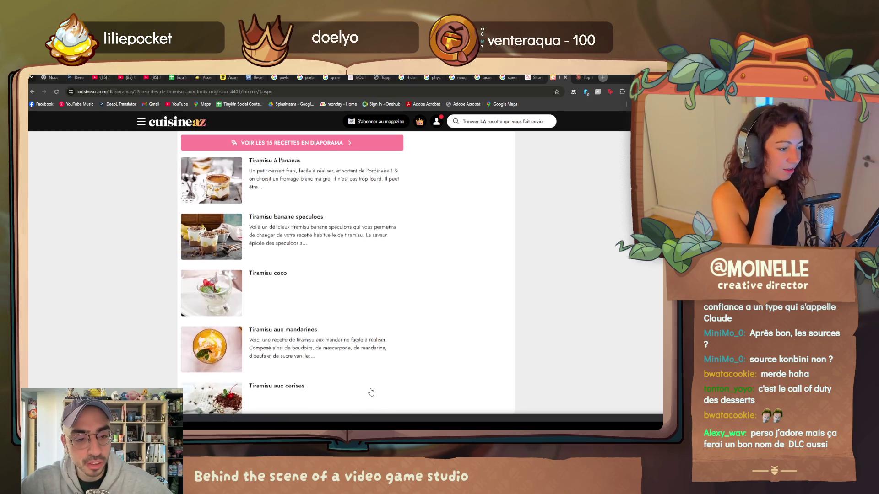
scroll(366, 383, up, 2)
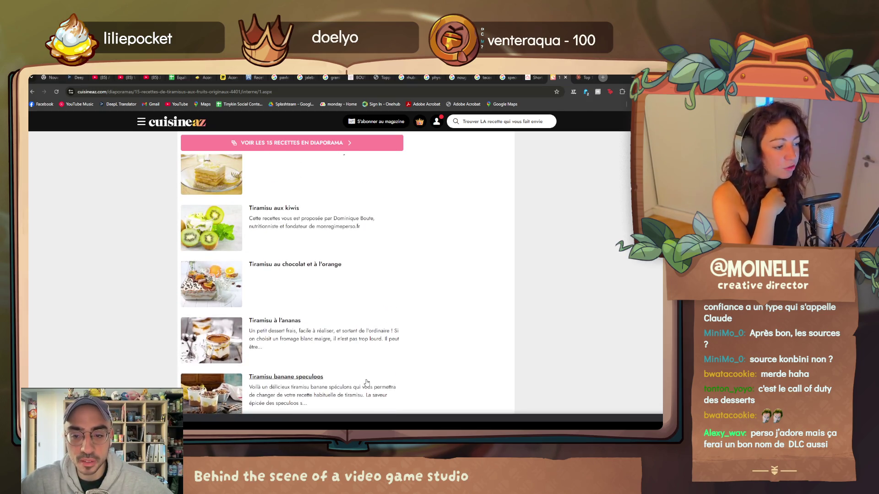
scroll(340, 373, down, 1)
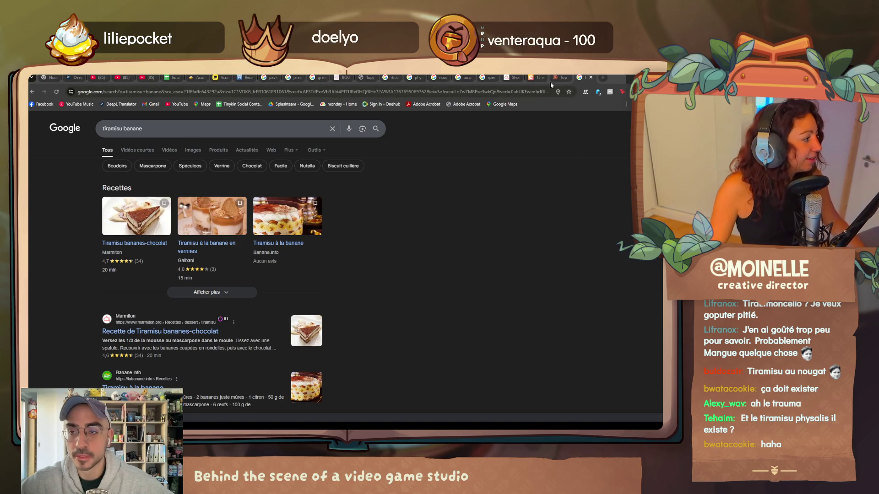
- Revisit Claude's top-10 desserts answer, then return to the recipe spreadsheet
click(552, 78)
scroll(485, 302, up, 1)
scroll(486, 302, up, 5)
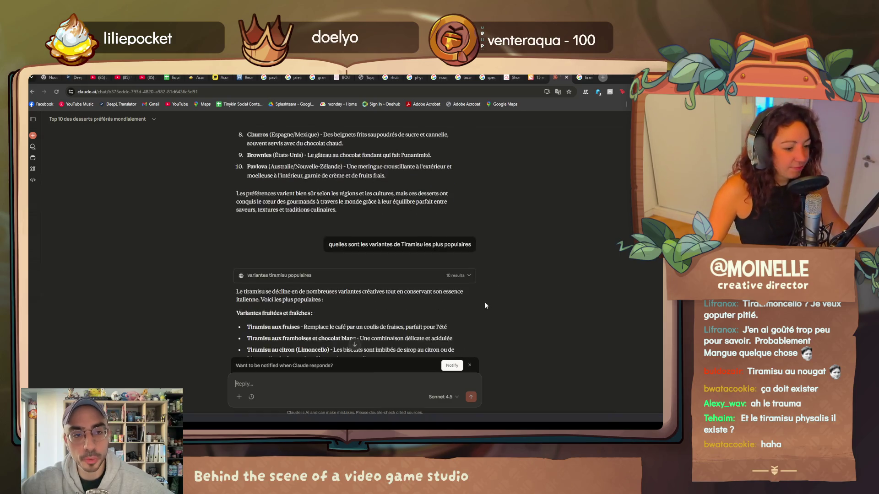
scroll(485, 302, up, 3)
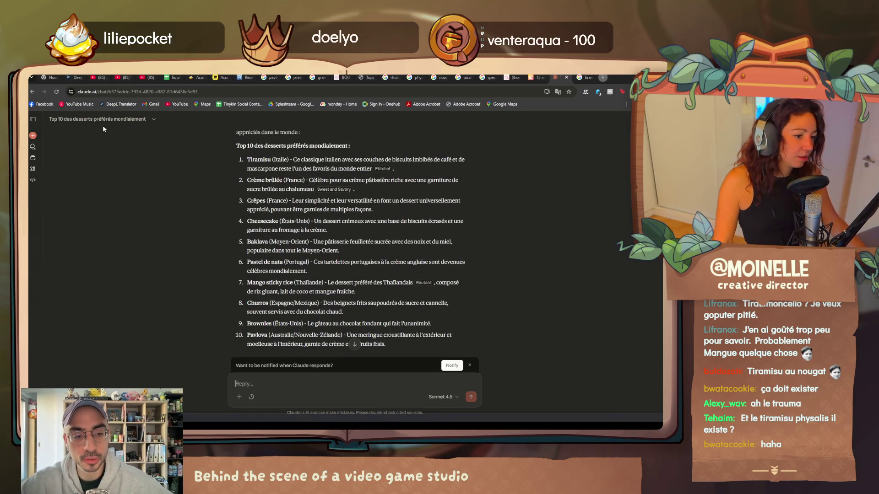
click(175, 77)
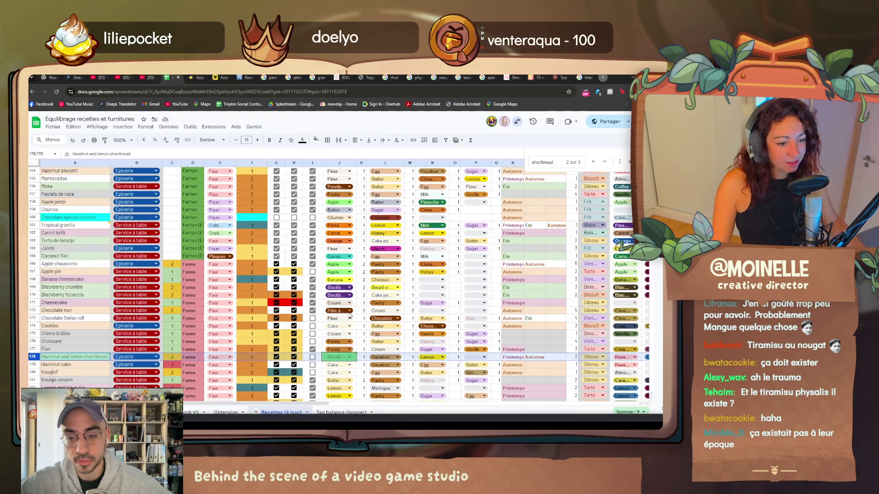
scroll(346, 317, down, 3)
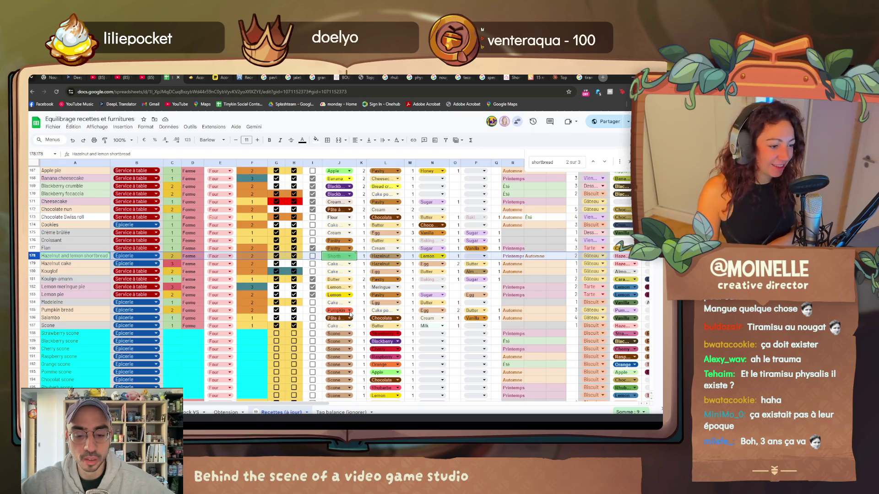
- Switch back to the "tiramisu banane" Google results
click(579, 77)
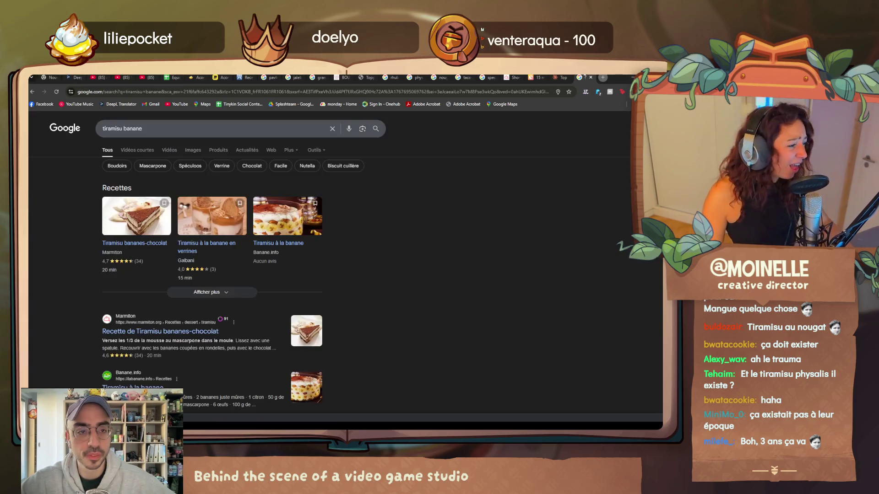
- Replace "banane" with "carotte" in the query and show image results for carrot tiramisu
double_click(124, 127)
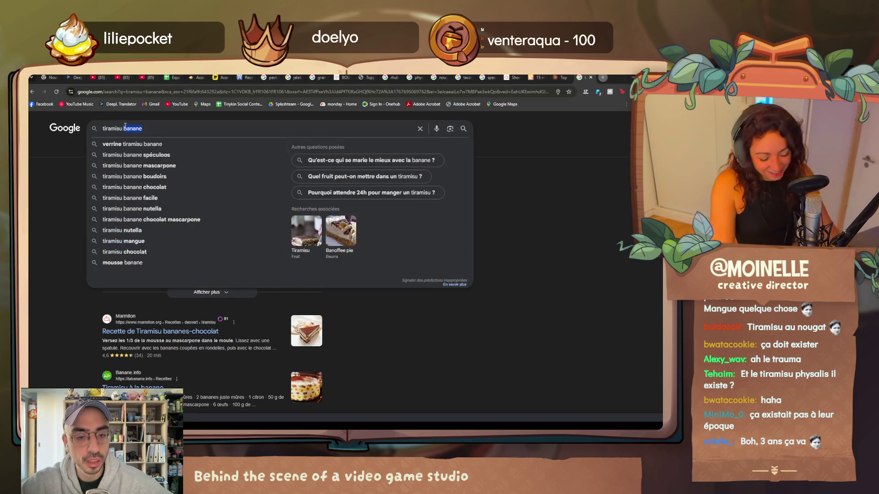
text(carotte)
key(Return)
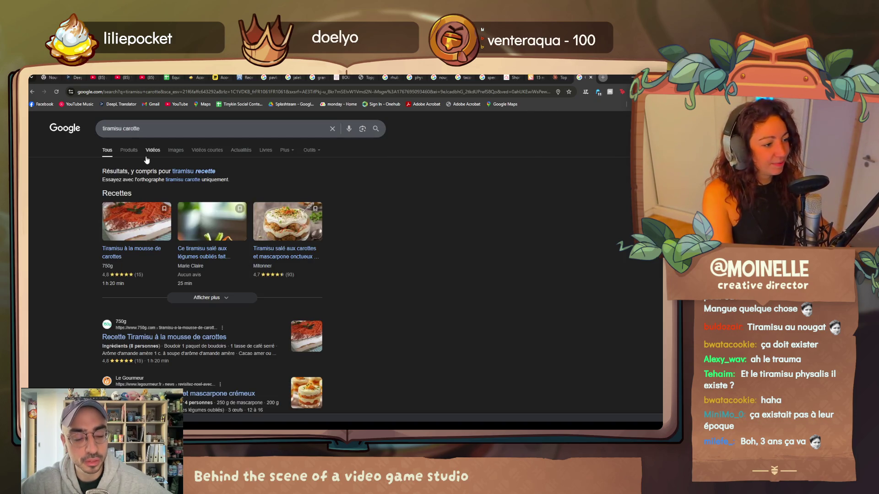
click(176, 150)
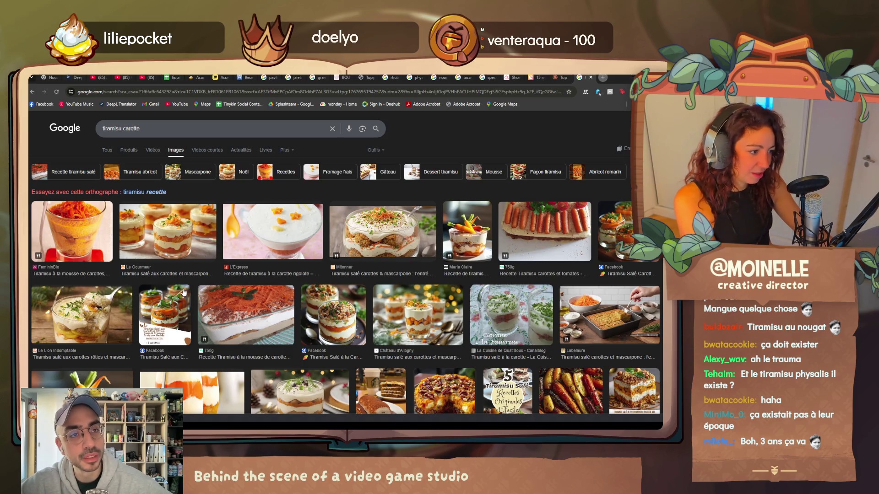
scroll(184, 293, down, 3)
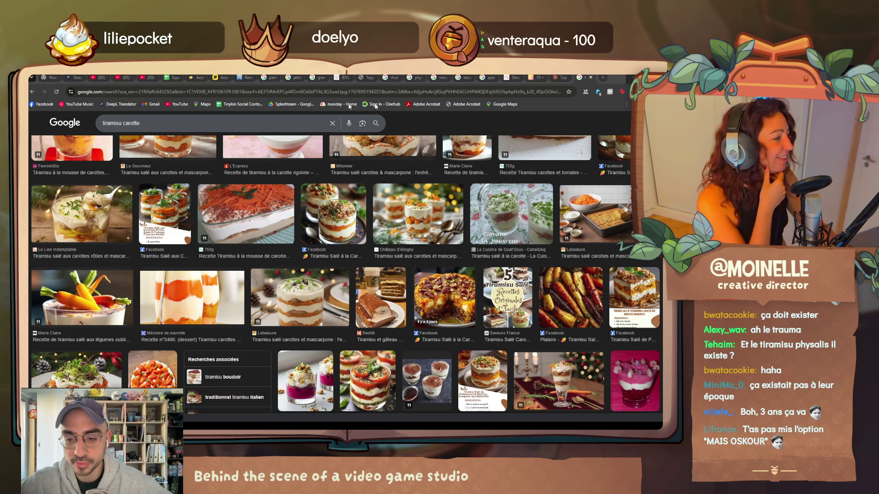
- Review the lower rows of the Recettes sheet, then start a new blank browser tab
click(172, 77)
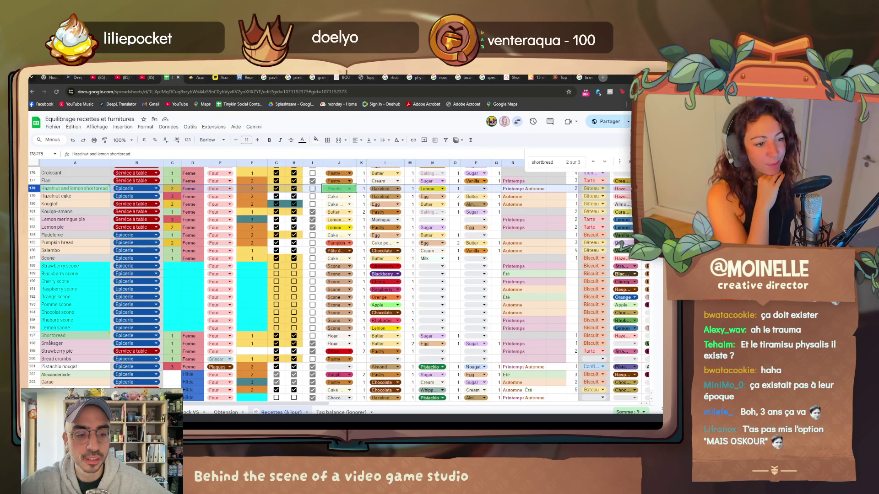
scroll(199, 269, down, 2)
scroll(200, 268, up, 2)
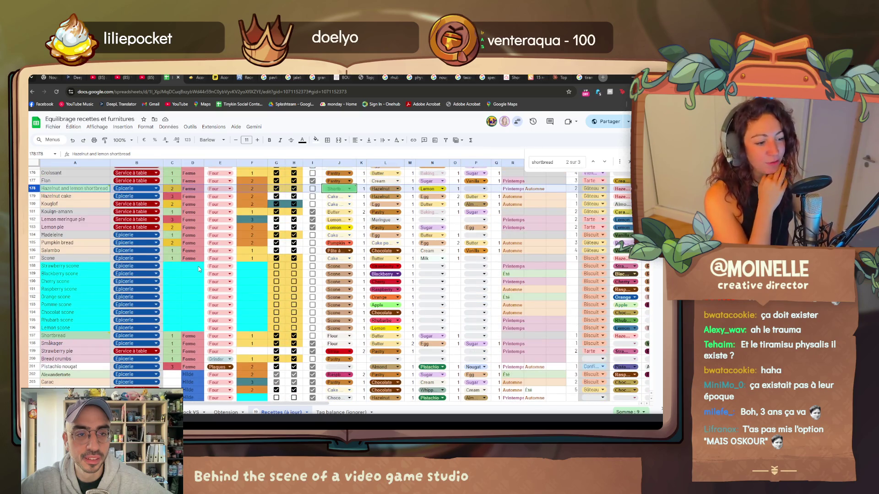
scroll(199, 269, down, 5)
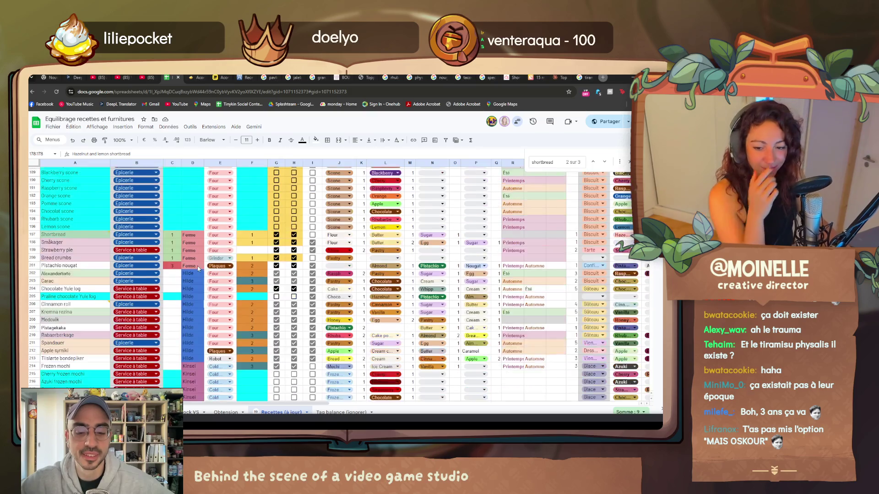
scroll(197, 266, down, 3)
scroll(197, 266, down, 3)
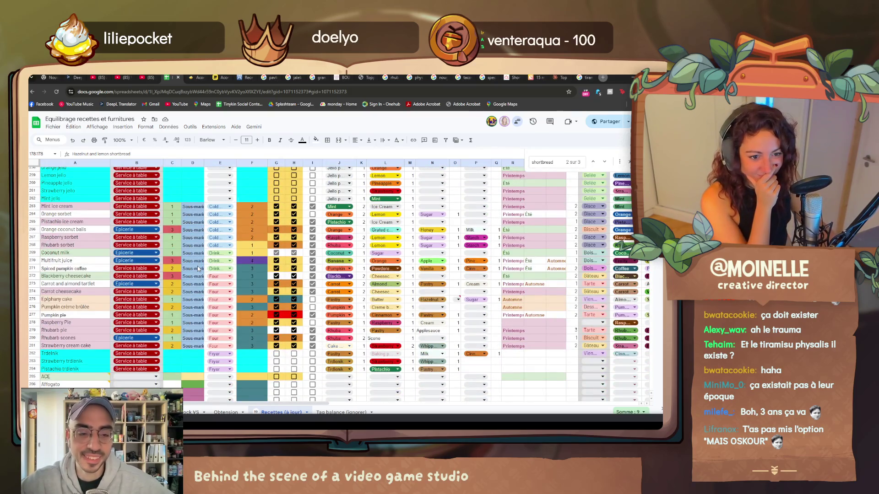
scroll(197, 266, down, 3)
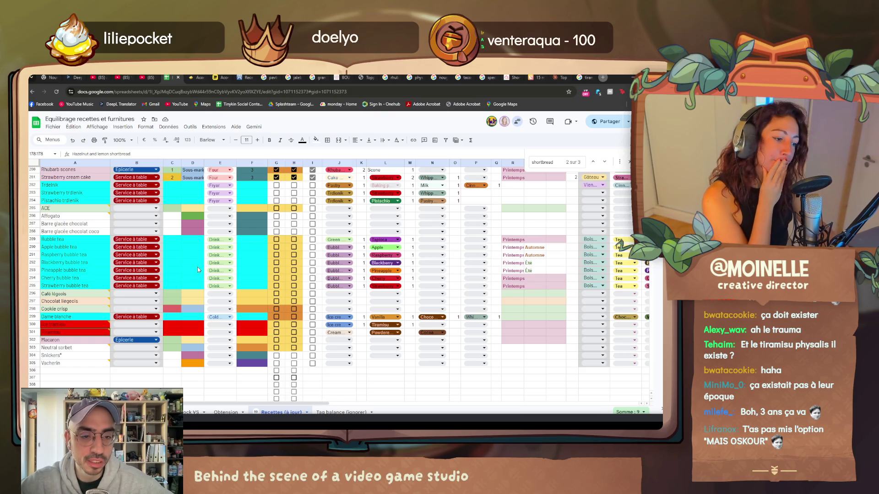
click(602, 77)
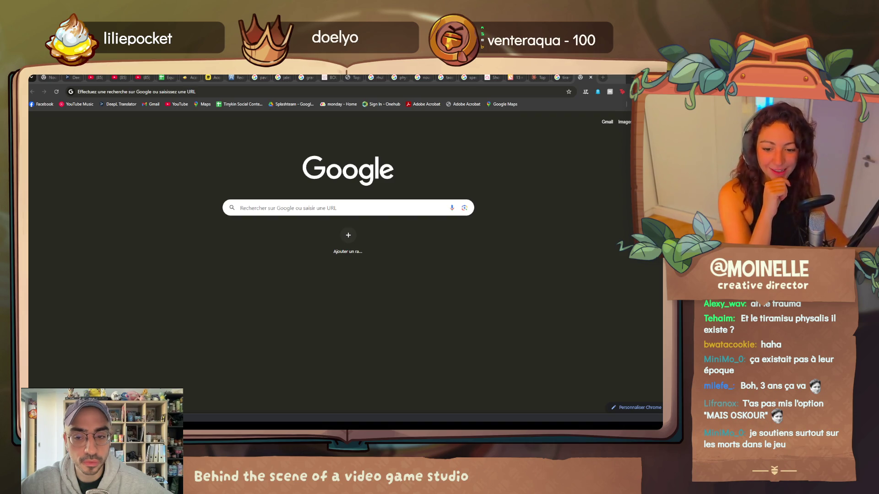
- Focus the address bar and the Google search box, ready for a new query
key(ctrl+l)
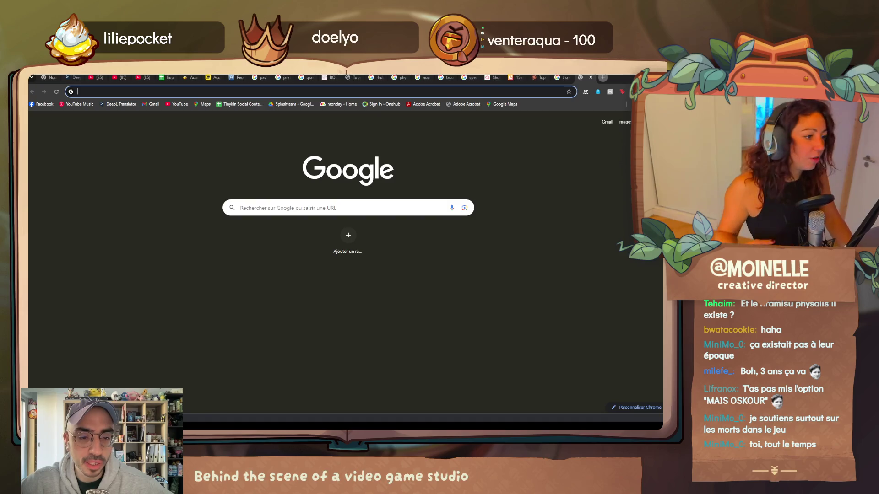
click(382, 208)
text(charlo)
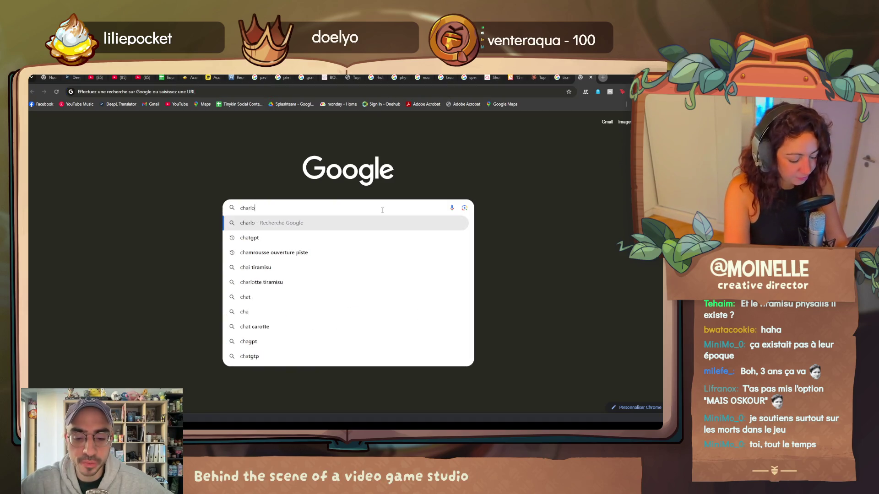
text(ttes)
- Search "charlottes" and open the Cuisine AZ winter charlotte recipes article
key(Return)
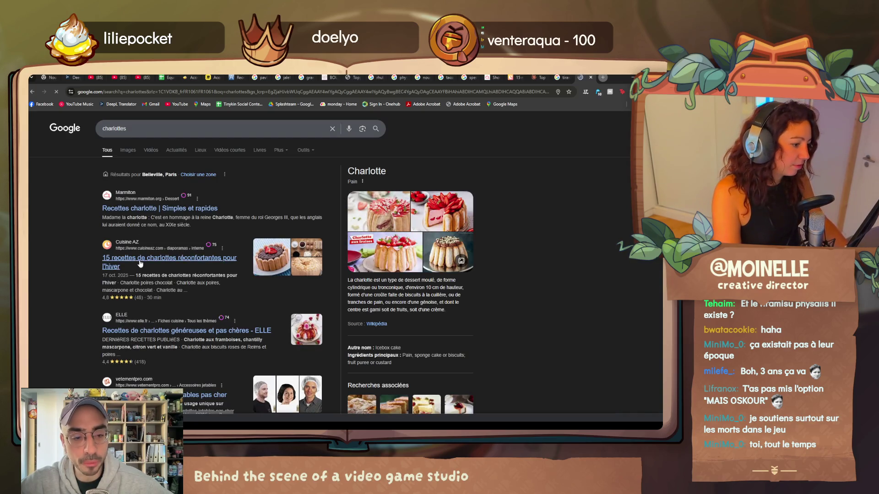
click(140, 263)
scroll(139, 262, down, 5)
scroll(140, 262, down, 2)
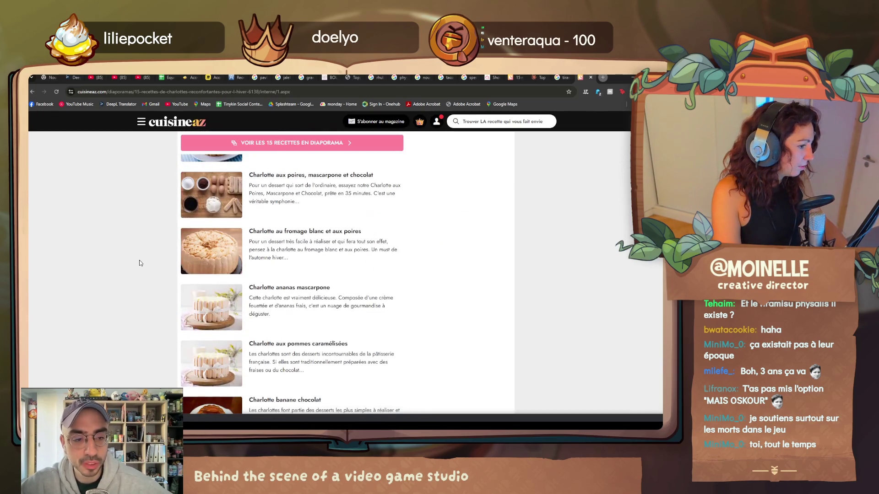